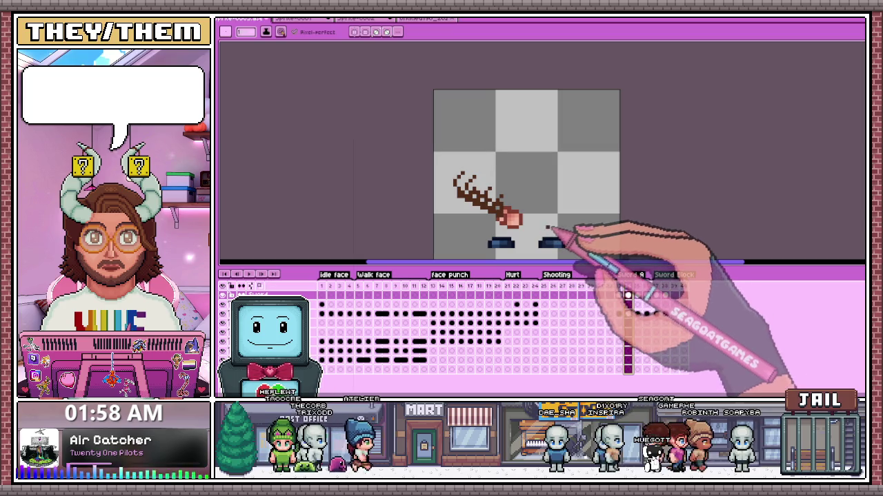
Step: Copy the curved smear sword from its frame and paste it onto frame 39
key("m")
left_click_drag(440, 164, 551, 230)
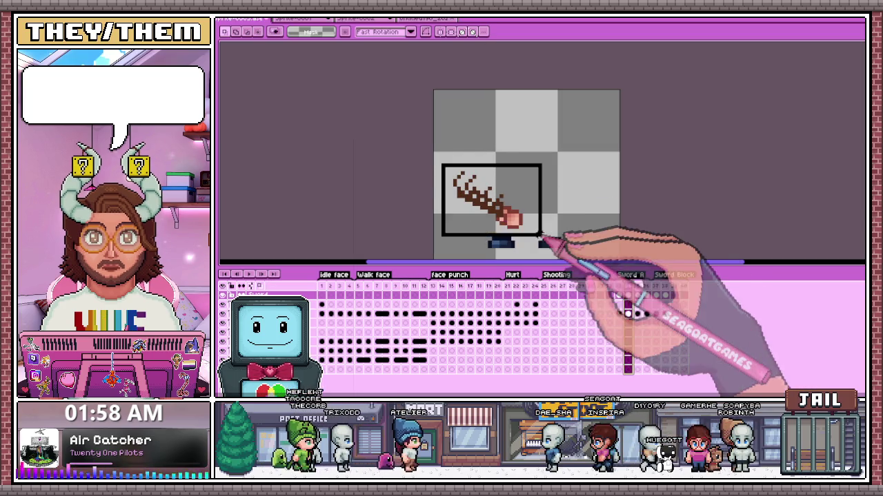
left_click(674, 295)
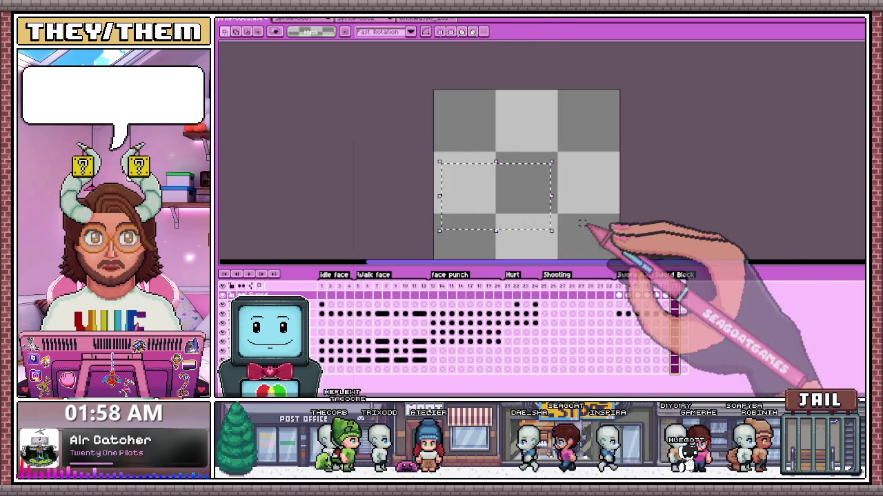
key("ctrl+v")
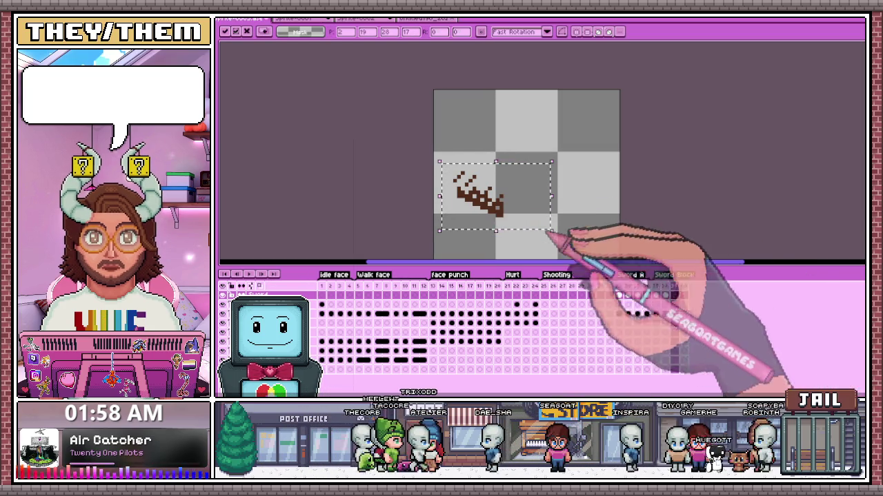
left_click(665, 295)
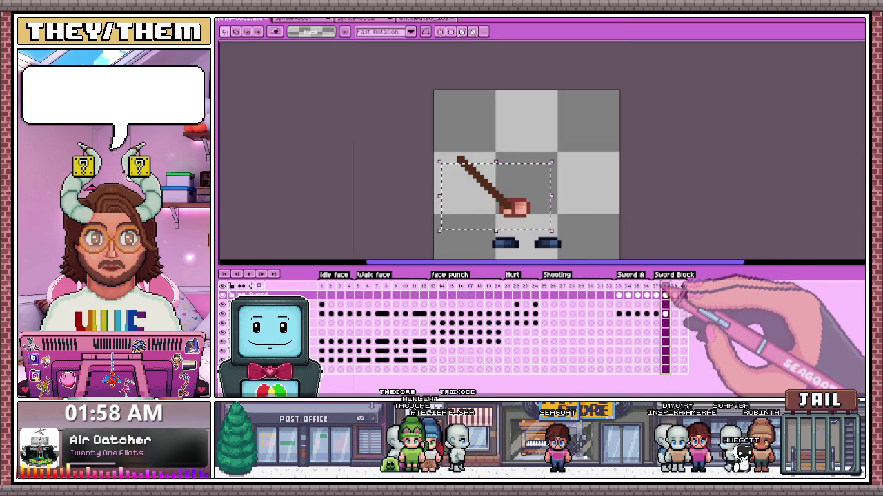
Step: Adjust the sword's upper end on frame 38, then compare it with the previous frame
left_click_drag(441, 142, 481, 170)
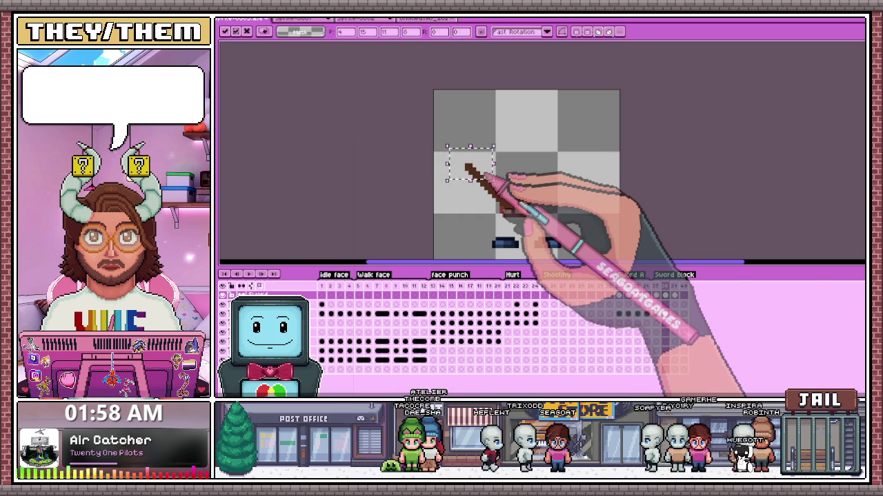
left_click(581, 191)
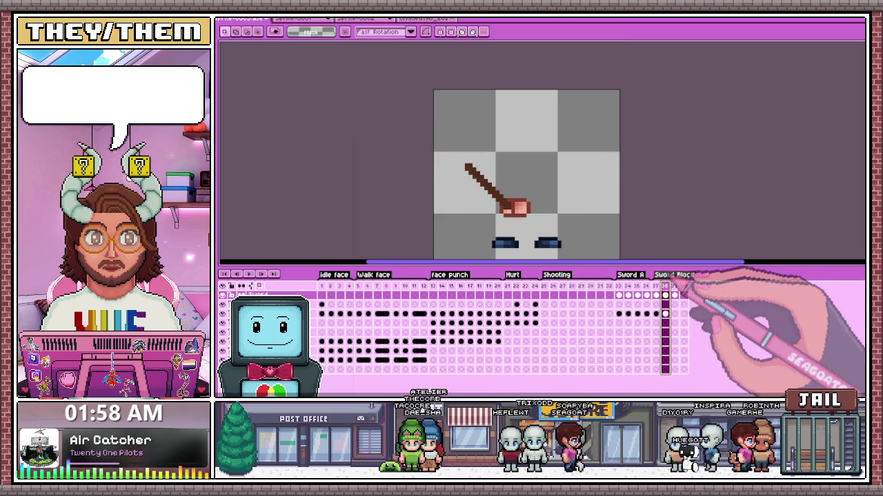
scroll(588, 219, "up", 1)
scroll(591, 211, "down", 1)
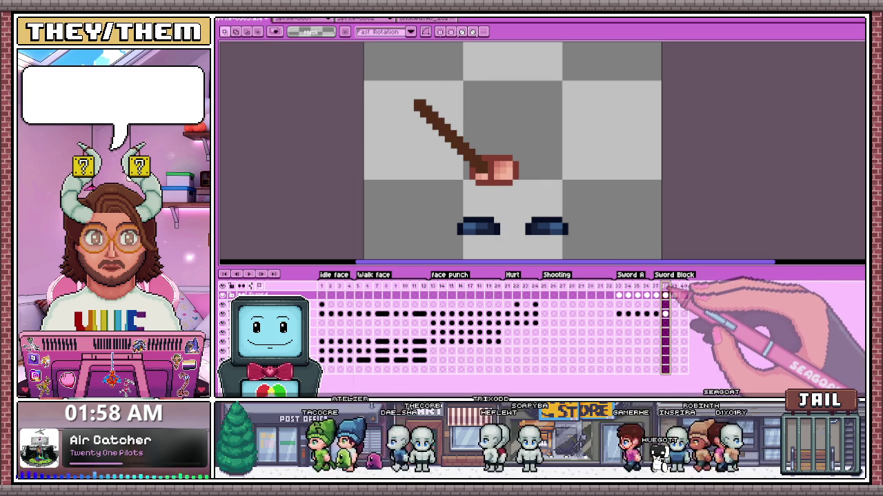
key("Left")
key("Right")
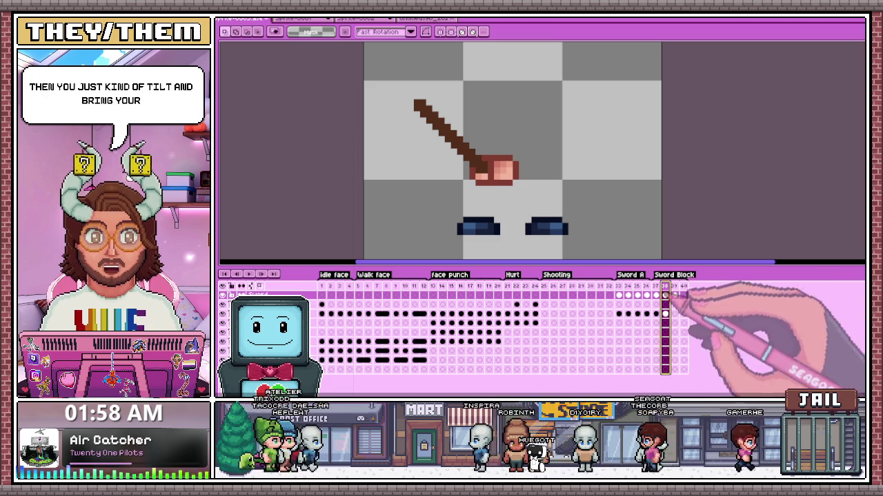
Step: View the earlier Sword Block frame with only fists and eyes, then bring the sword frame back
key("Delete")
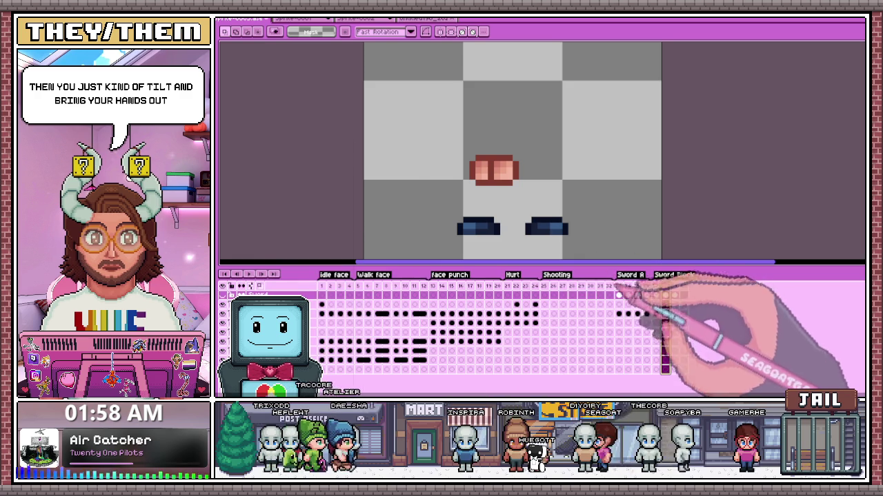
left_click(655, 297)
left_click(655, 286)
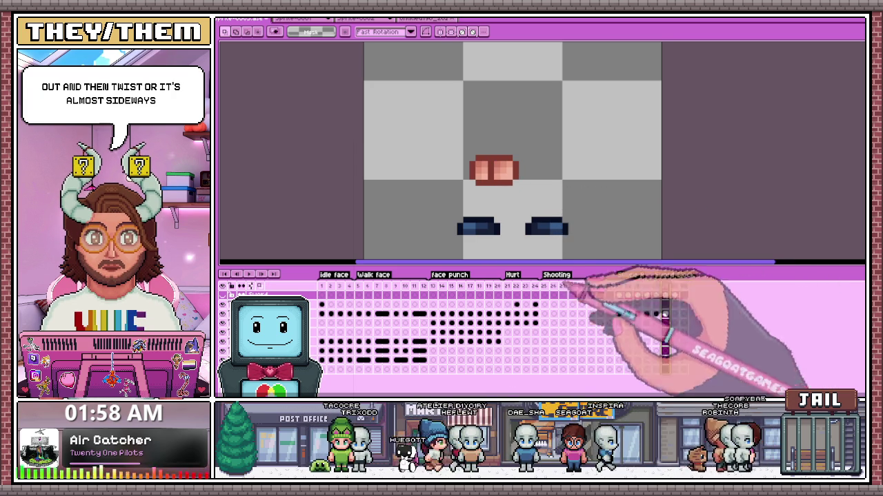
left_click(224, 295)
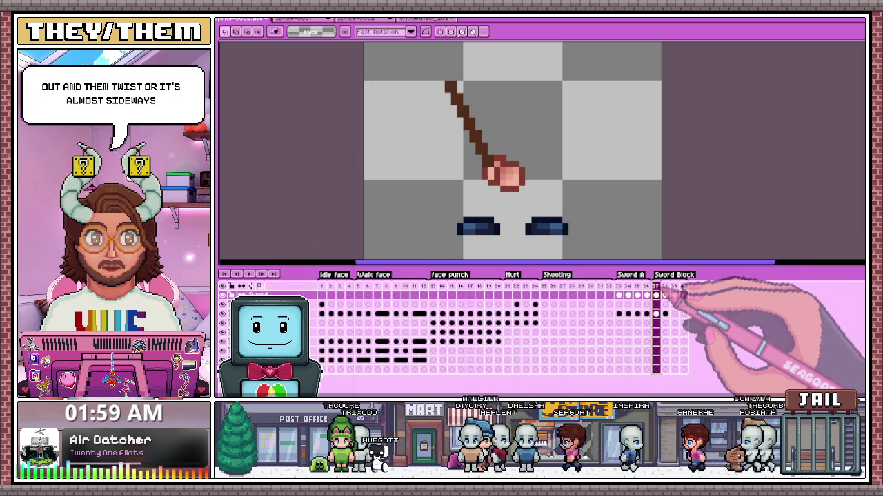
Step: Select the smear sword and fist area on frame 39 and pick its sword-layer cel
left_click(666, 295)
left_click(675, 295)
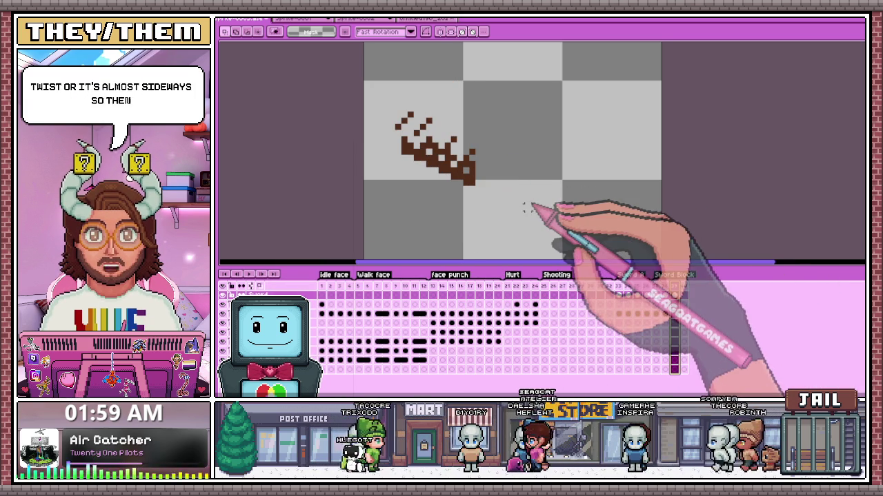
left_click_drag(364, 92, 526, 224)
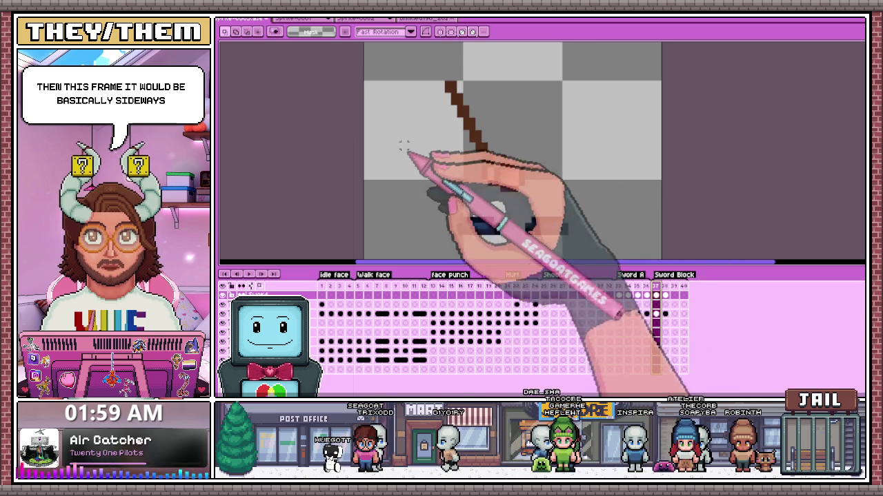
scroll(441, 145, "down", 1)
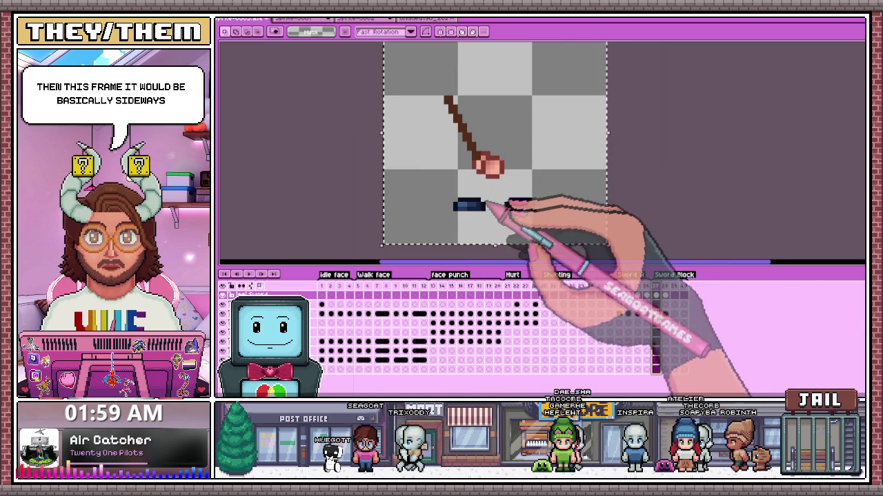
left_click(656, 285)
key("ctrl+a")
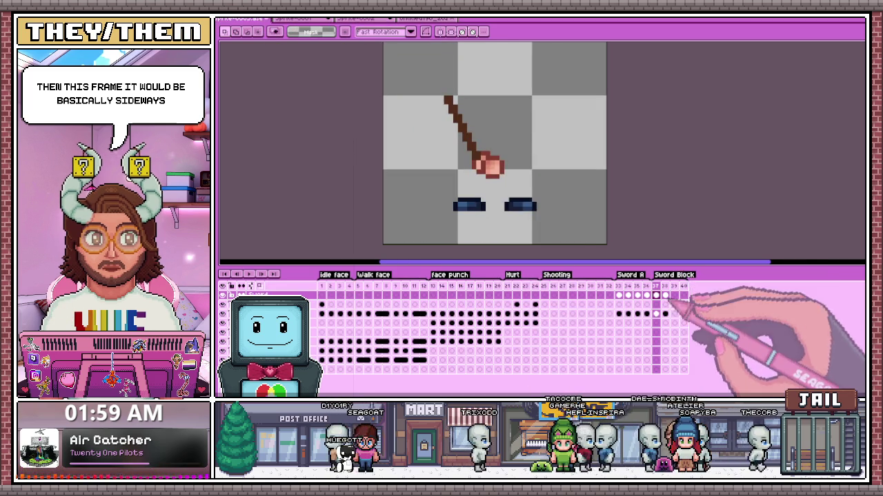
left_click_drag(384, 99, 594, 244)
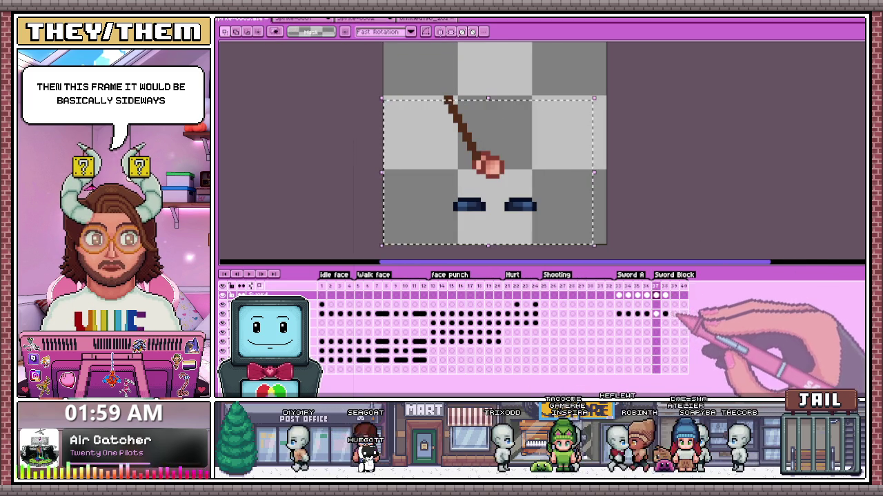
left_click(674, 314)
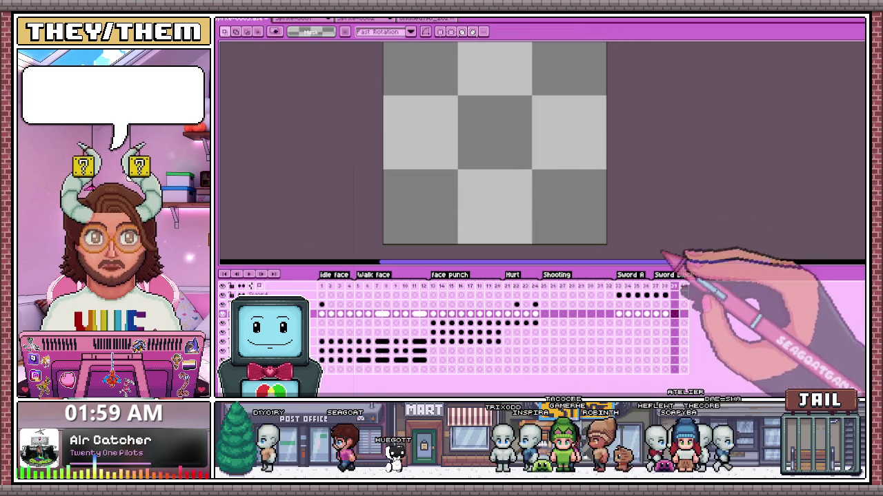
Step: Select the fists and eyes on frame 38 and carry them into frame 39
left_click(665, 313)
left_click_drag(383, 109, 584, 241)
left_click(675, 314)
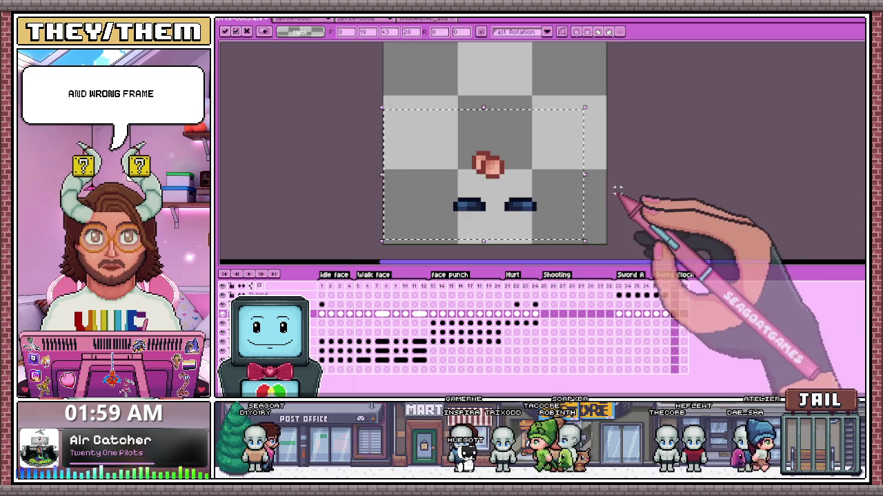
scroll(525, 172, "up", 1)
scroll(473, 158, "up", 1)
scroll(452, 132, "up", 1)
Step: Scale the pasted fist and place a flipped second fist overlapping it
mouse_move(452, 132)
left_mouse_down()
mouse_move(478, 185)
mouse_move(483, 141)
left_mouse_up()
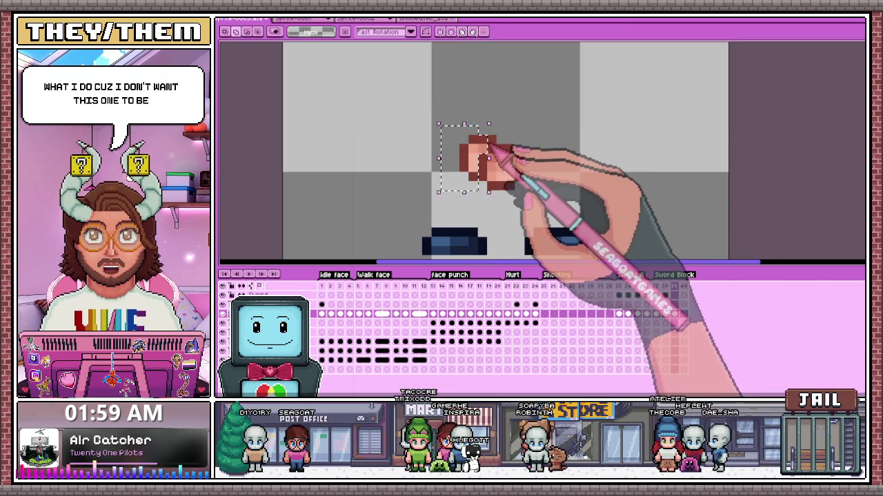
left_click(496, 149)
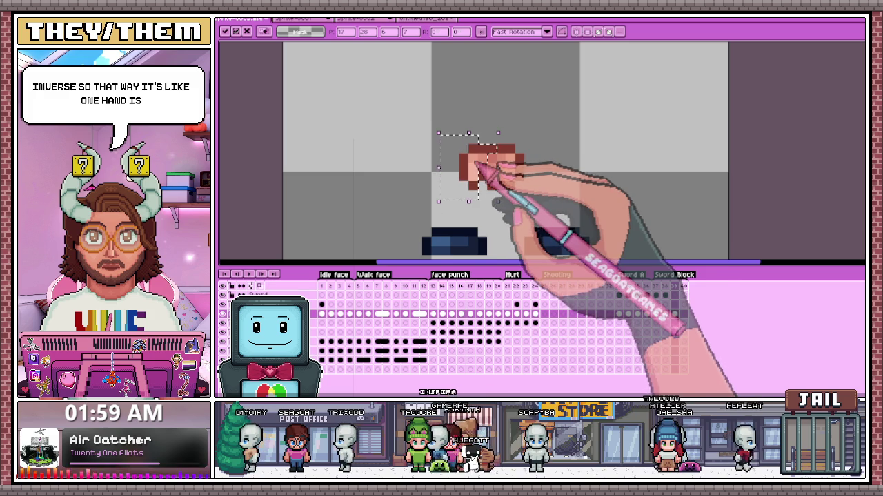
left_click_drag(478, 169, 535, 201)
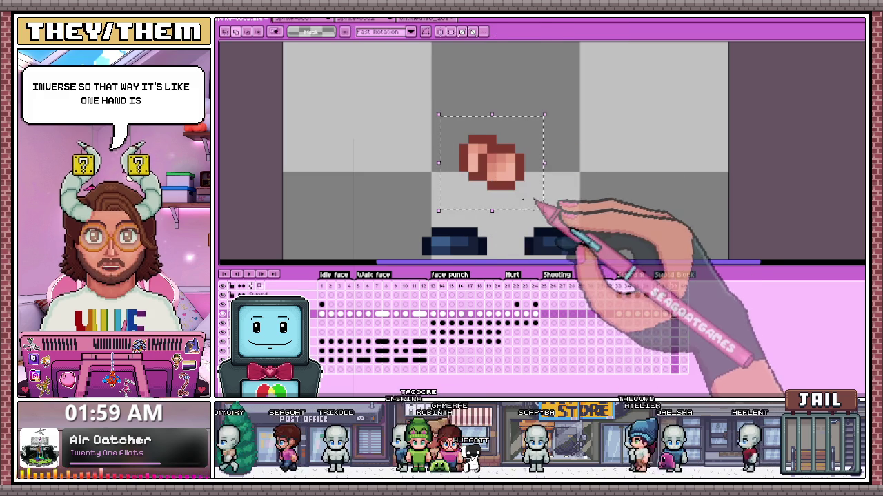
left_click(583, 172)
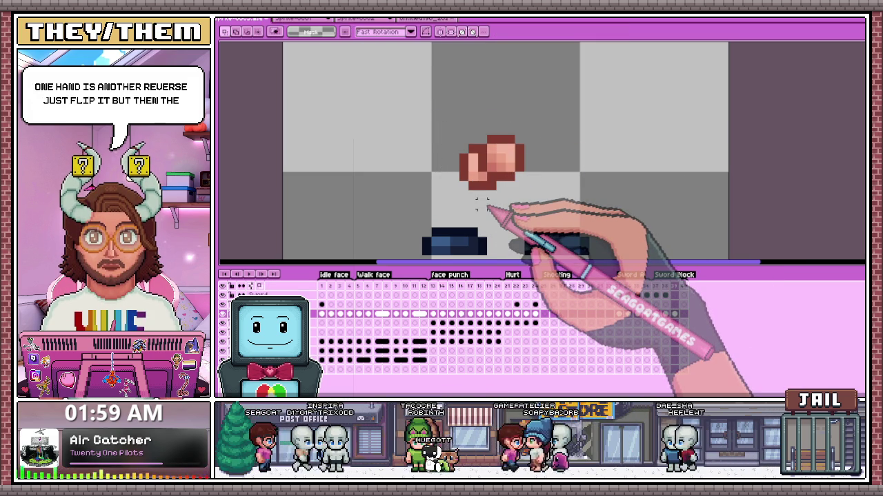
scroll(483, 201, "down", 2)
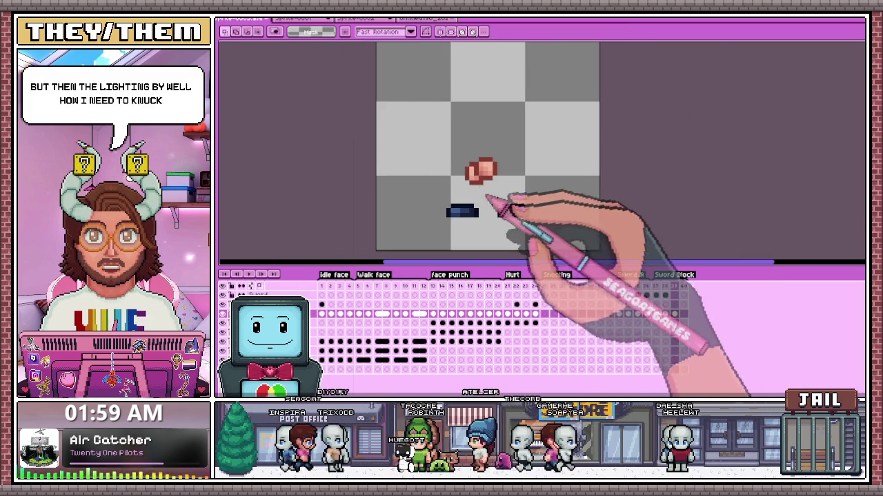
scroll(494, 206, "up", 1)
Step: Draw a horizontal brown sword blade extending left from the fist on the last frame
key("b")
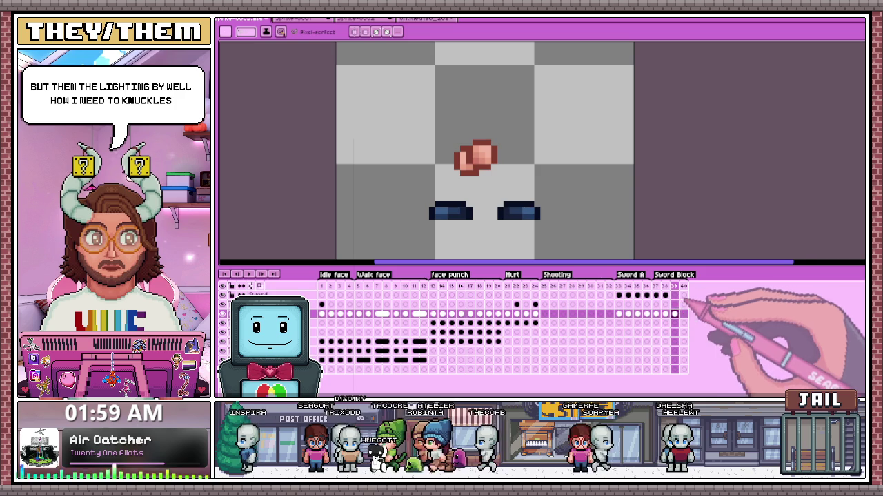
left_click(674, 295)
scroll(472, 166, "up", 2)
mouse_move(393, 163)
left_mouse_down()
mouse_move(337, 163)
mouse_move(468, 158)
left_mouse_up()
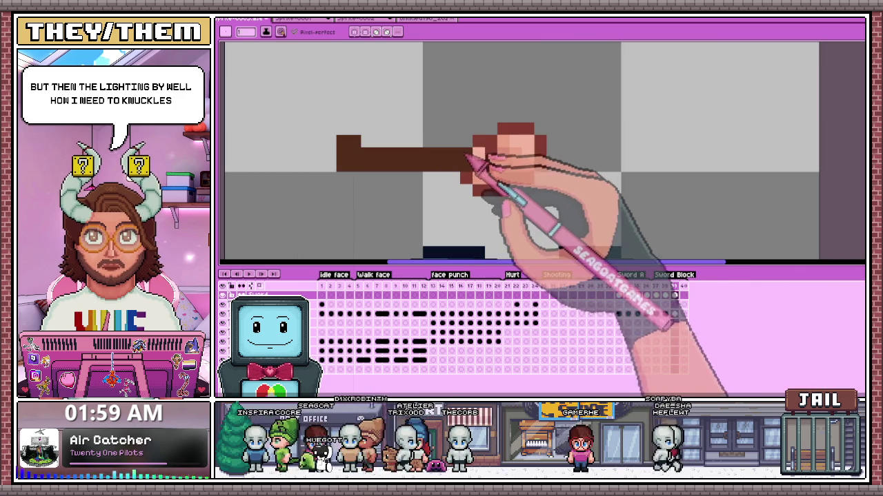
scroll(410, 207, "down", 1)
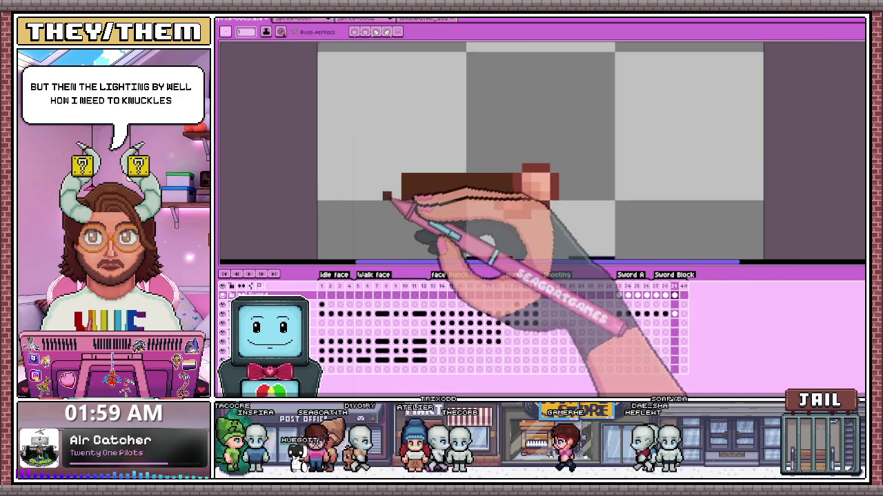
scroll(404, 187, "down", 1)
scroll(414, 187, "up", 1)
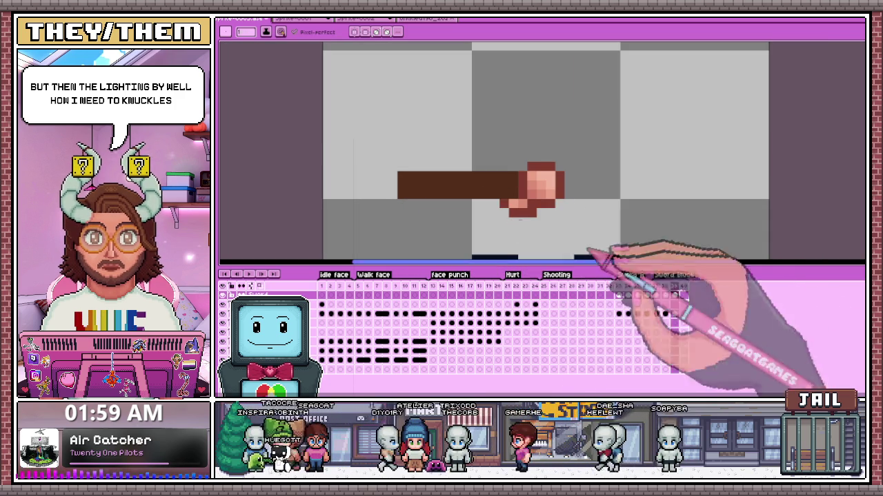
Step: Compare with frame 38, fill the pale strip under the blade brown, and select the sword area
left_click(665, 286)
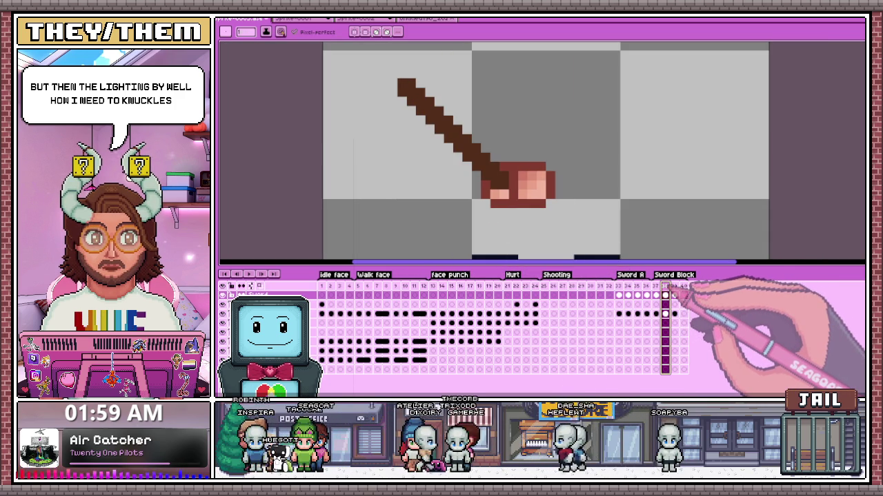
left_click(673, 287)
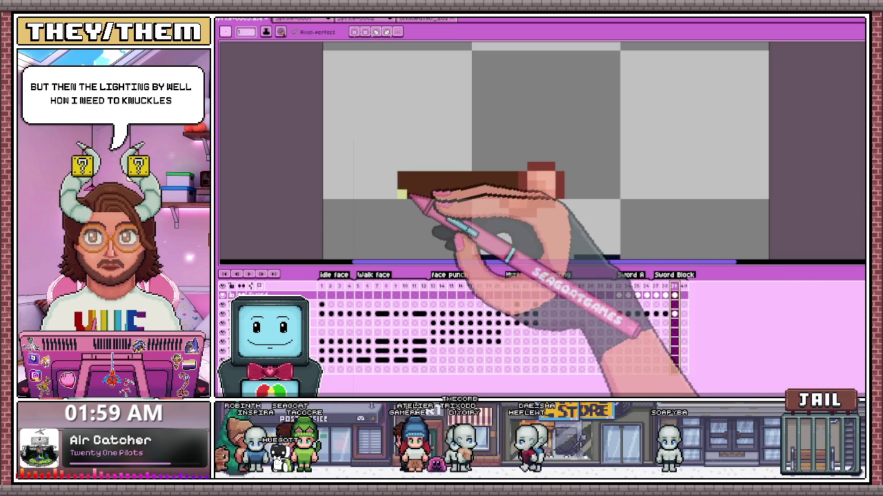
left_click_drag(398, 196, 422, 199)
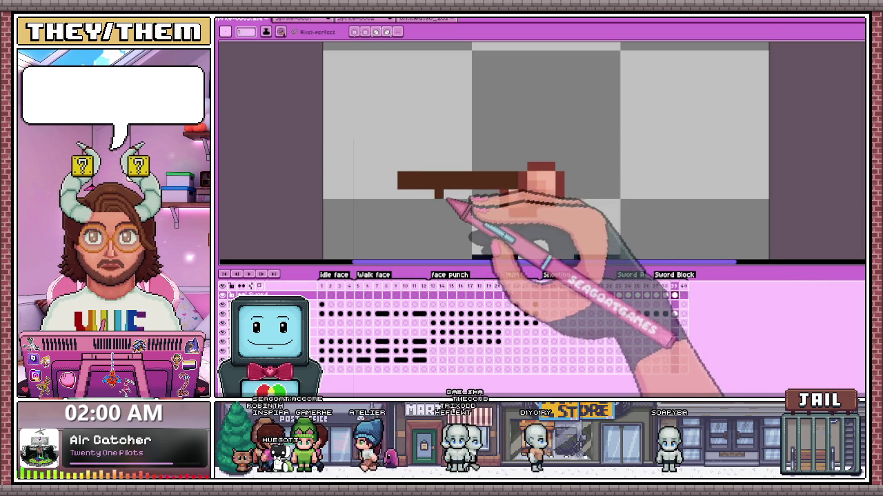
scroll(483, 206, "down", 5)
scroll(483, 207, "up", 4)
scroll(482, 207, "up", 1)
key("m")
left_click_drag(403, 181, 521, 228)
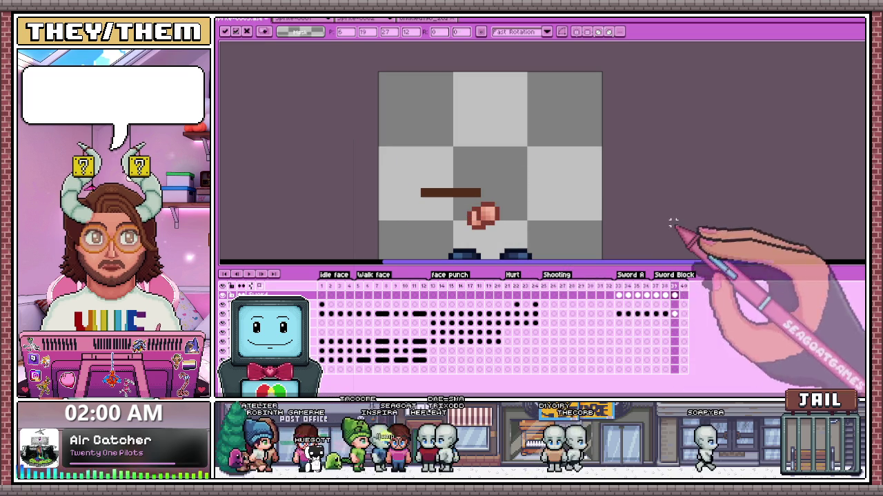
Step: Move the fist up onto the sword's end and nudge the stick and fist down on frame 39
left_click(665, 314)
left_click_drag(436, 195, 549, 250)
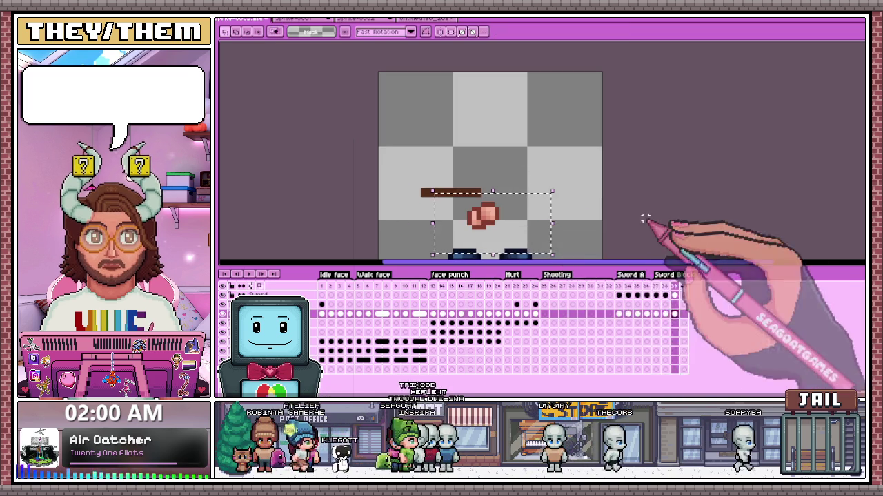
left_click(423, 197)
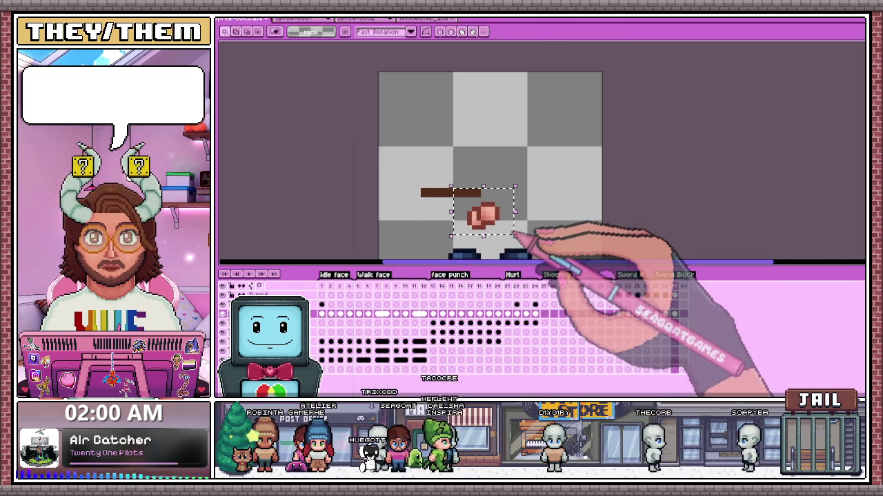
left_click_drag(482, 233, 491, 219)
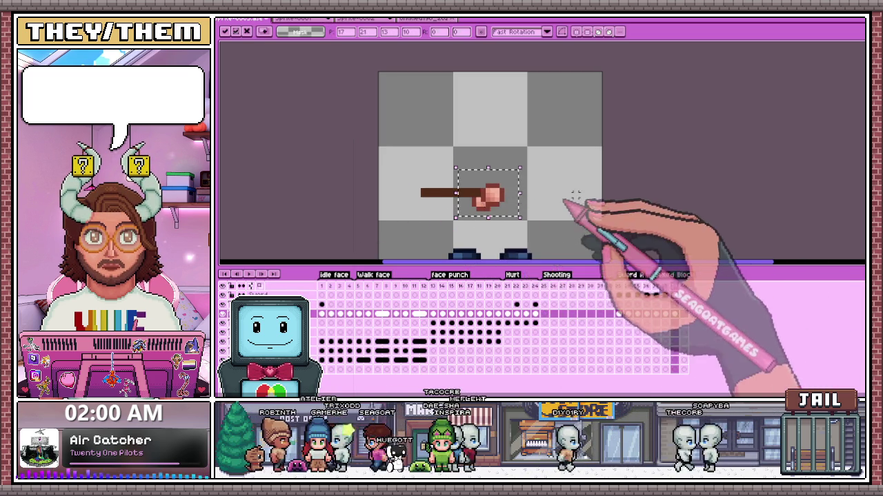
left_click_drag(437, 165, 528, 236)
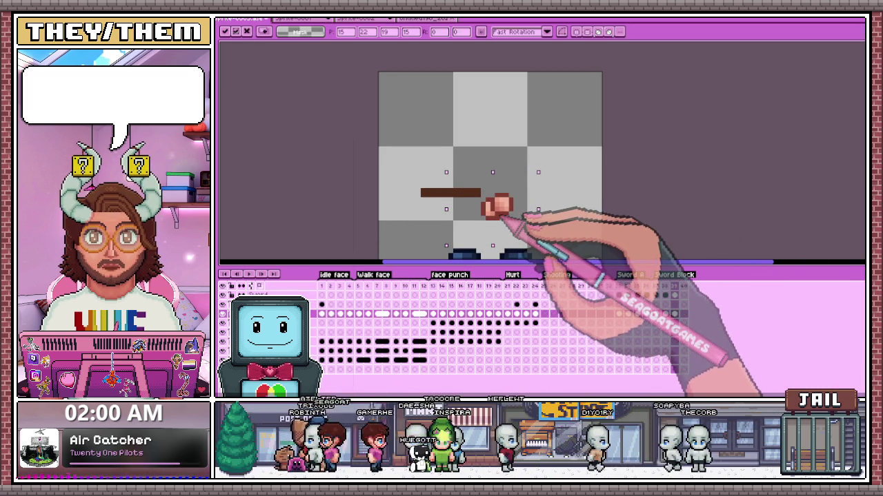
left_click(675, 286)
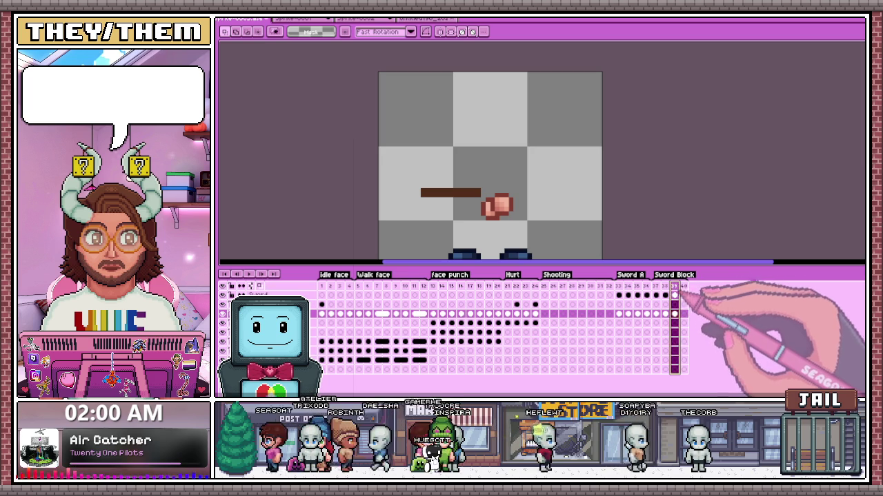
mouse_move(394, 158)
left_mouse_down()
mouse_move(508, 213)
mouse_move(485, 208)
left_mouse_up()
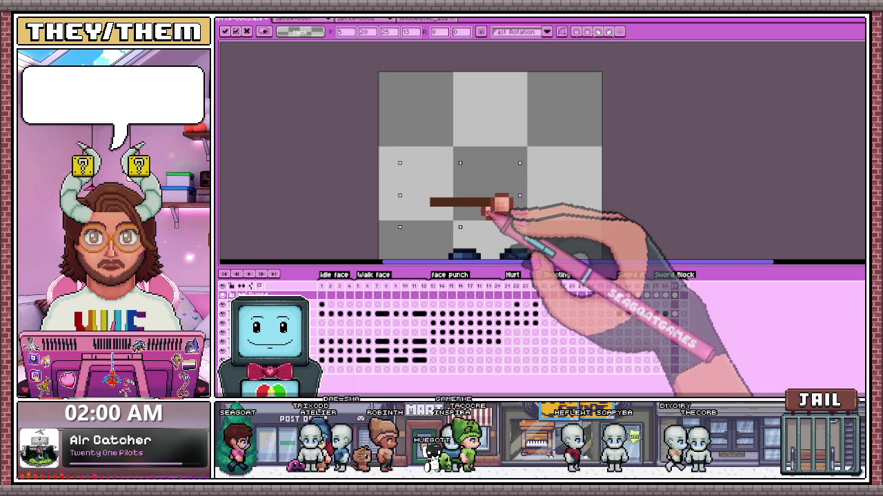
Step: Paste the fist onto the diagonal-sword frame and nudge it one pixel into place
left_click(664, 287)
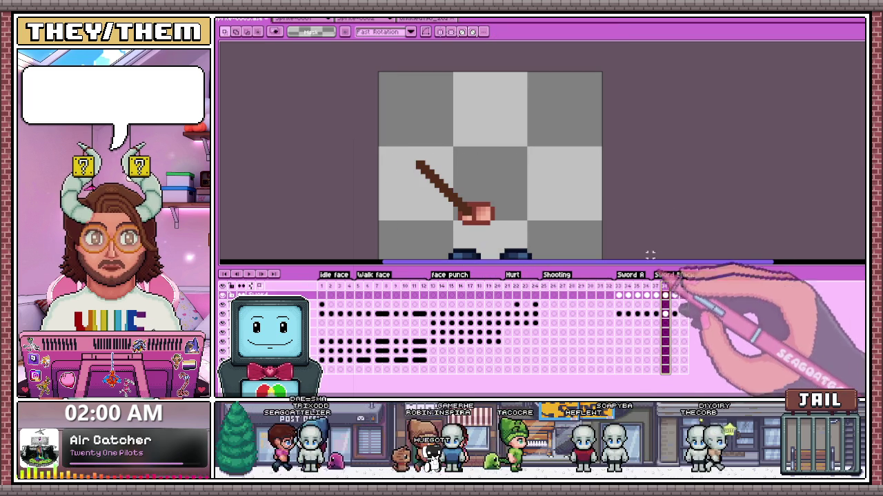
key("ctrl+v")
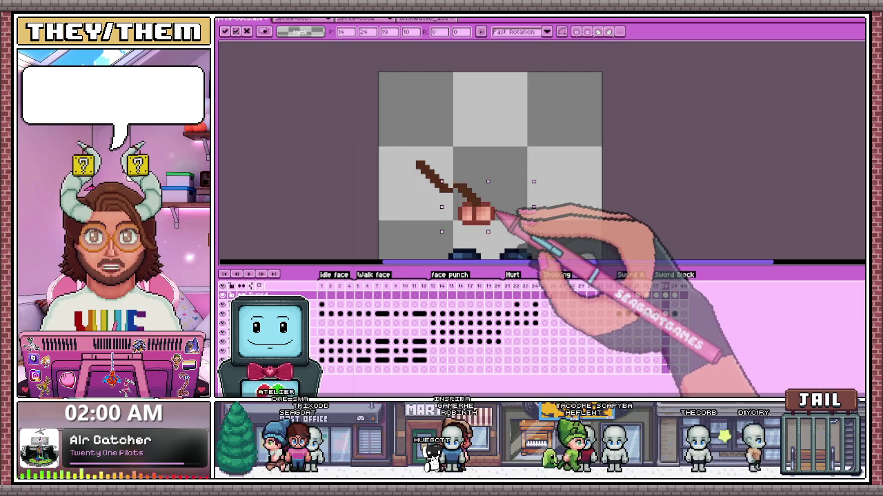
left_click(664, 314)
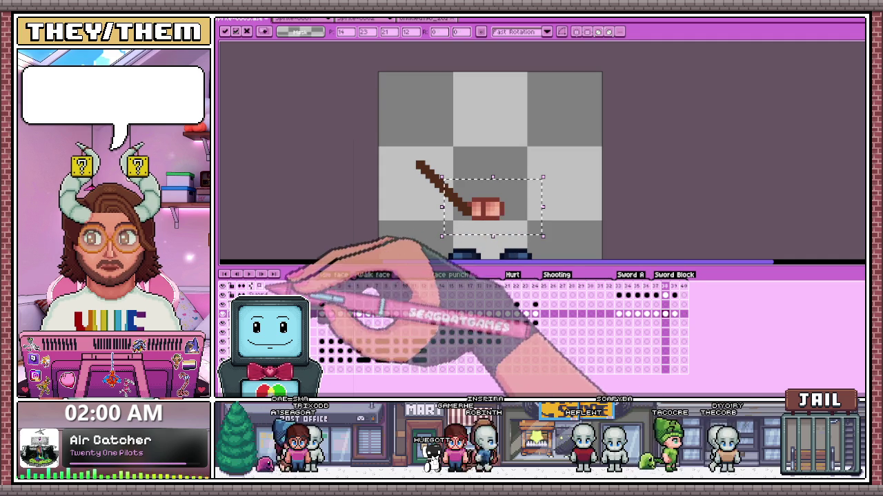
key("Right")
key("Up")
key("Right")
scroll(473, 207, "up", 1)
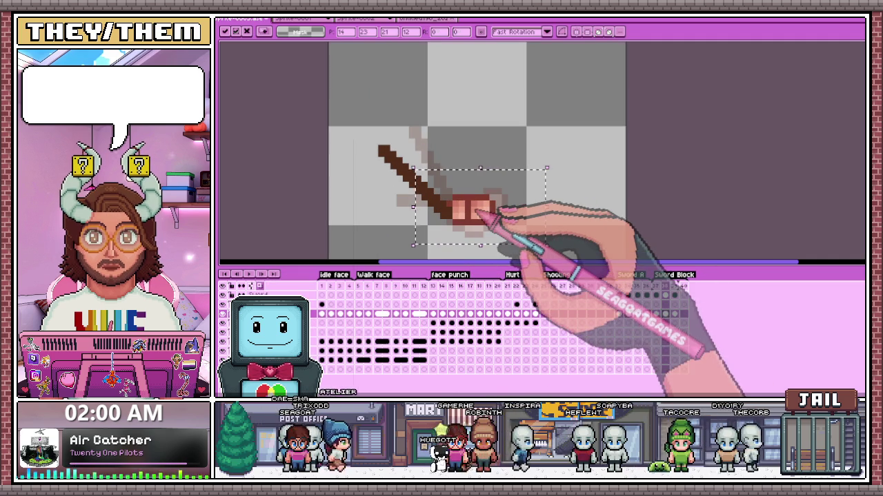
key("Return")
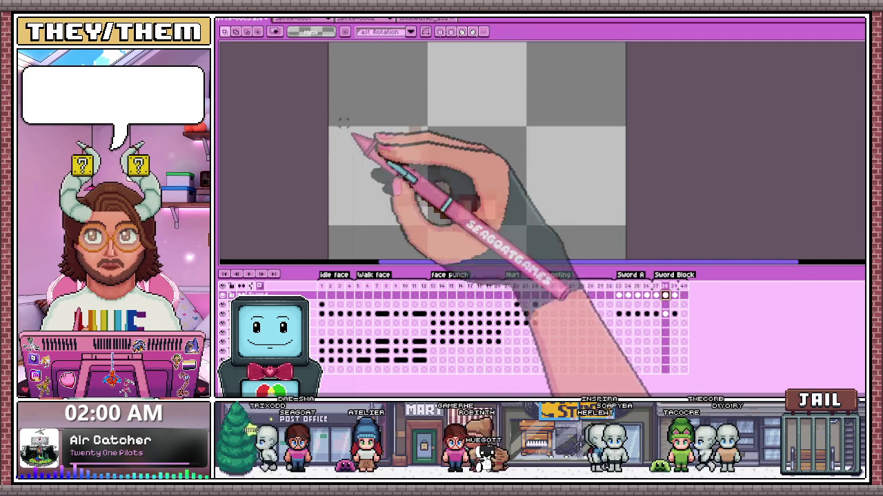
Step: Paste in a differently angled sword and confirm its placement
key("ctrl+v")
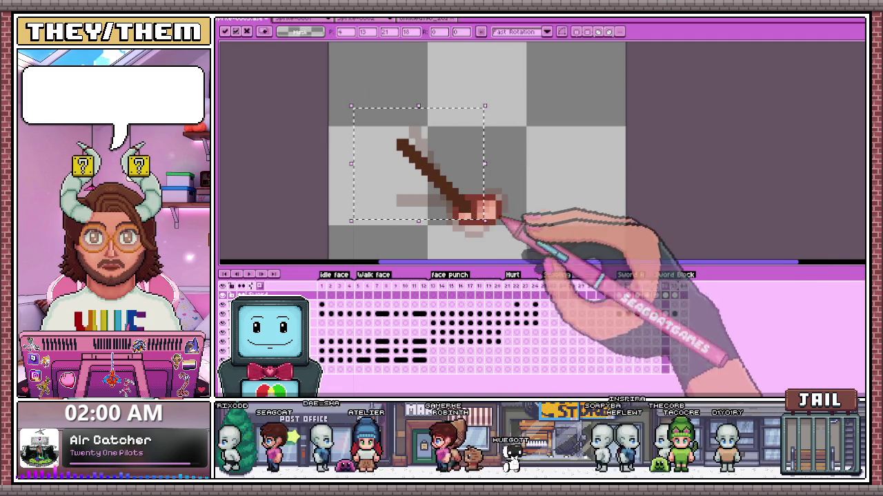
key("Return")
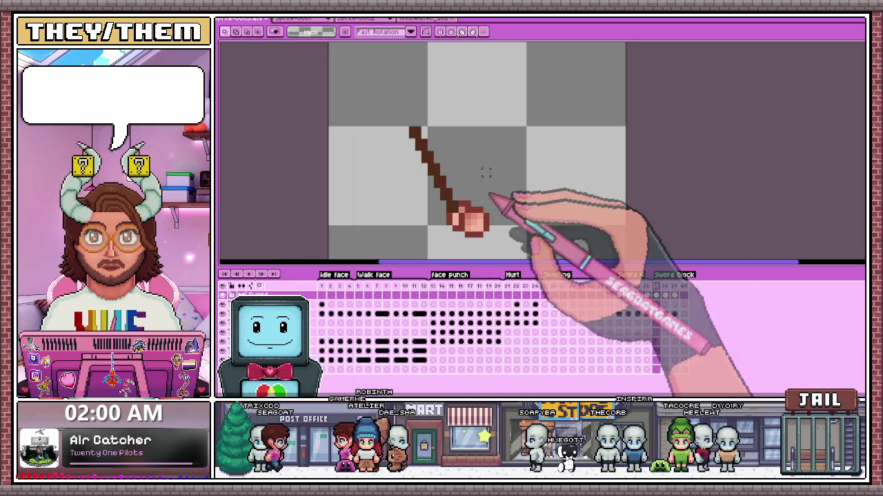
key("minus")
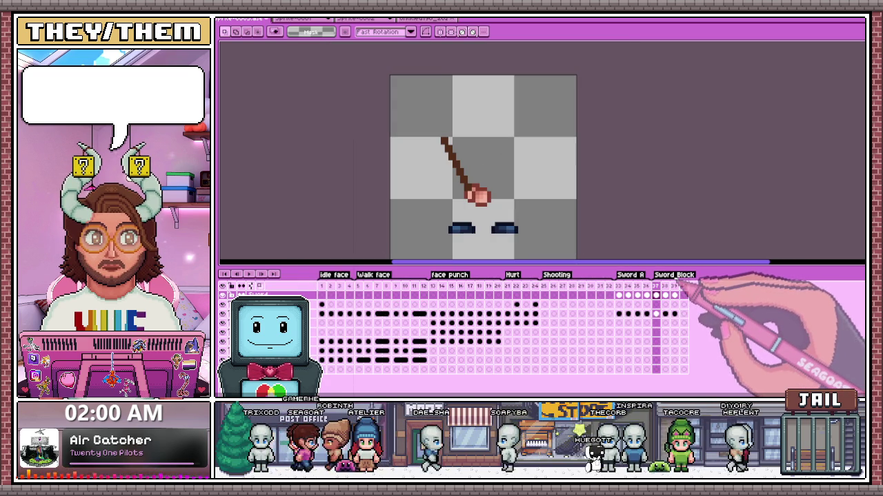
Step: Set the Sword Block tag's animation direction to Ping-pong
double_click(674, 275)
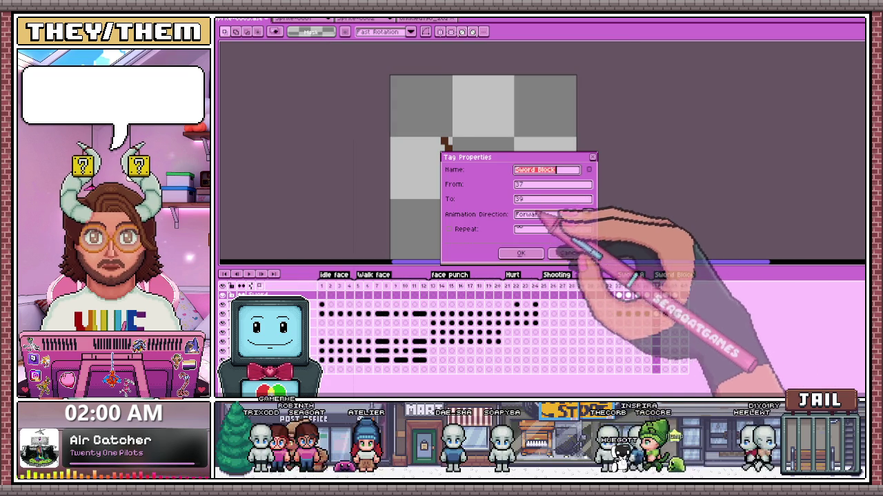
left_click(551, 215)
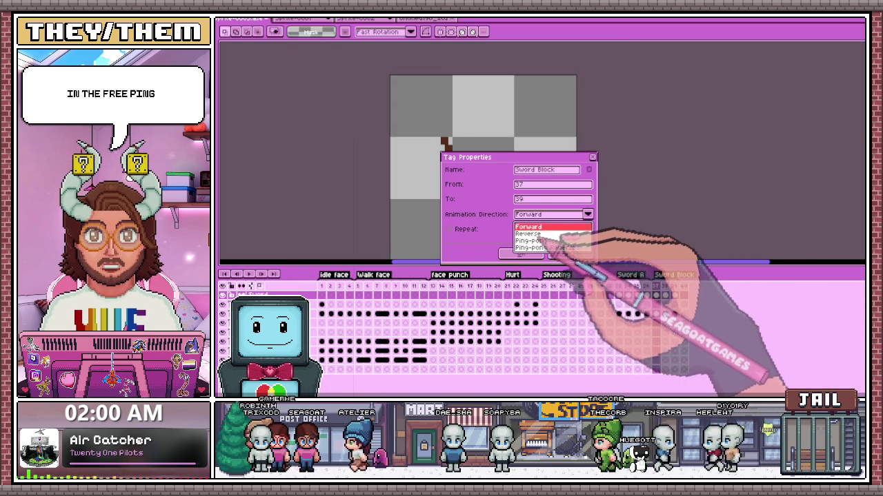
left_click(543, 241)
left_click(522, 254)
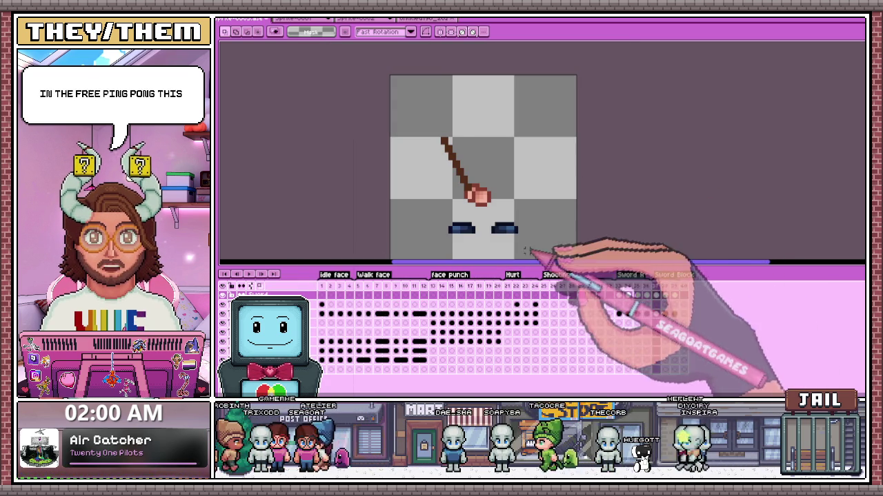
key("Return")
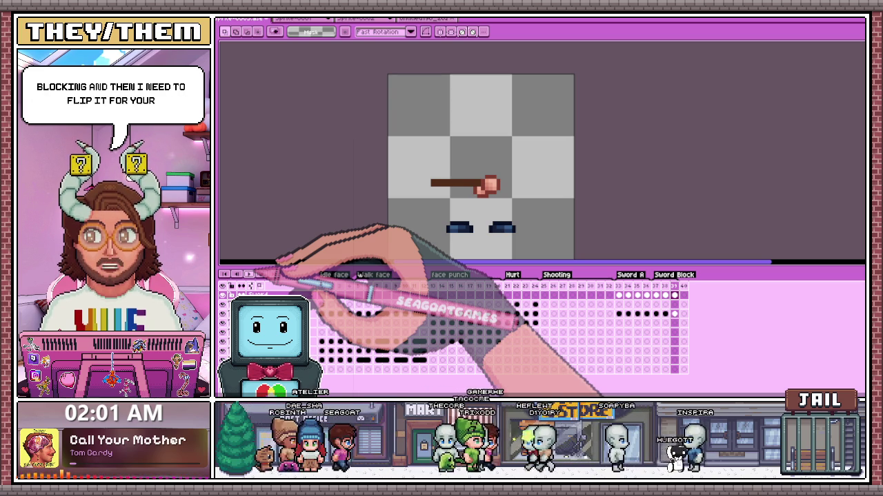
scroll(507, 180, "down", 1)
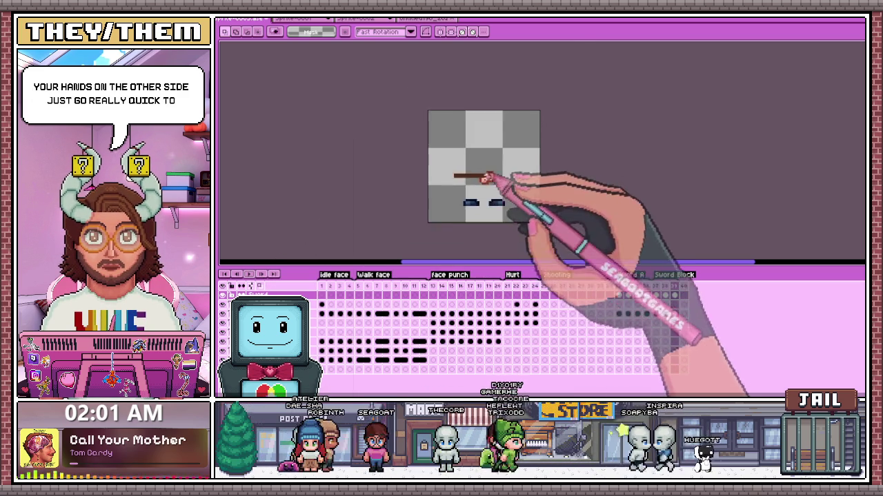
scroll(503, 186, "up", 2)
left_click(666, 286)
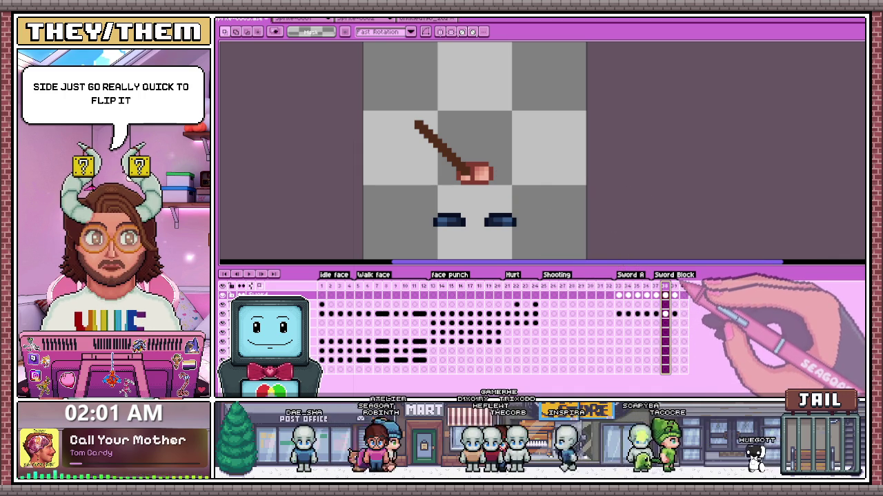
left_click(674, 286)
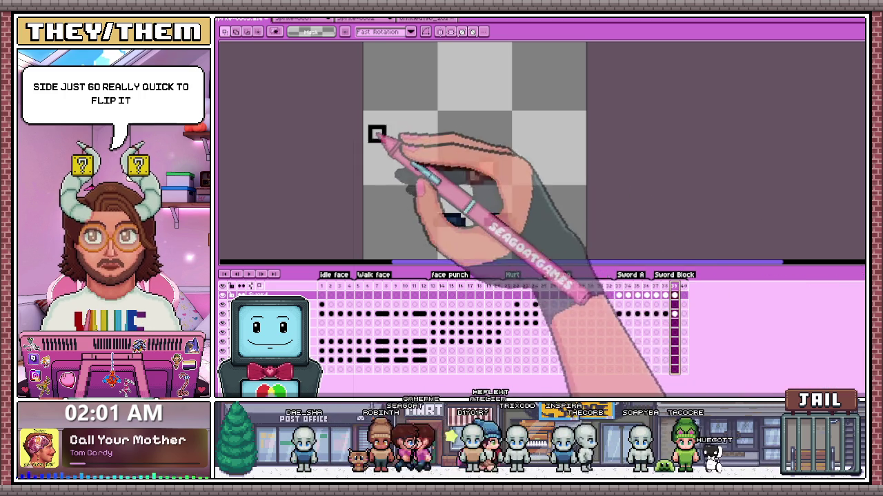
Step: Select the sword around the sprite and paste it into frame 40
left_click_drag(367, 124, 574, 237)
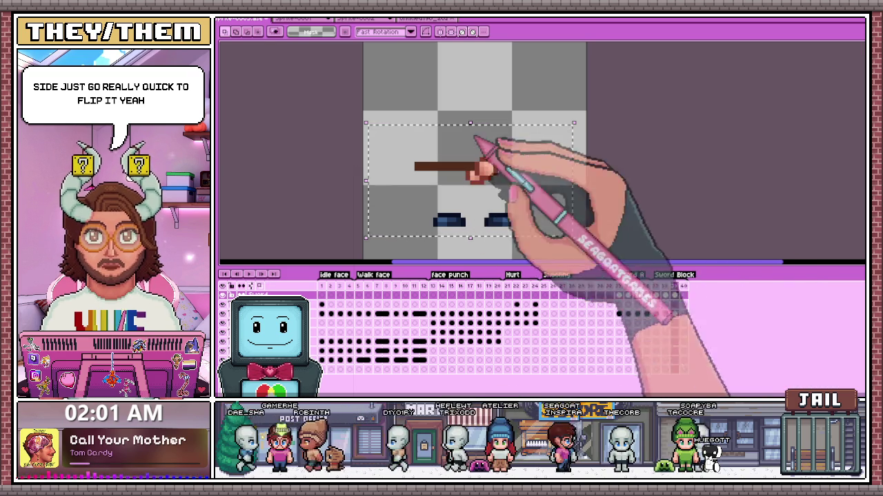
left_click_drag(362, 106, 586, 259)
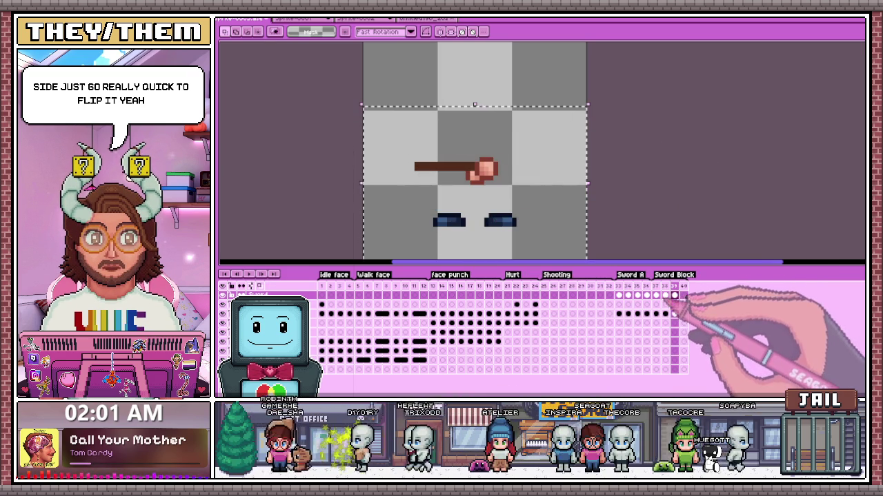
key("Right")
key("ctrl+v")
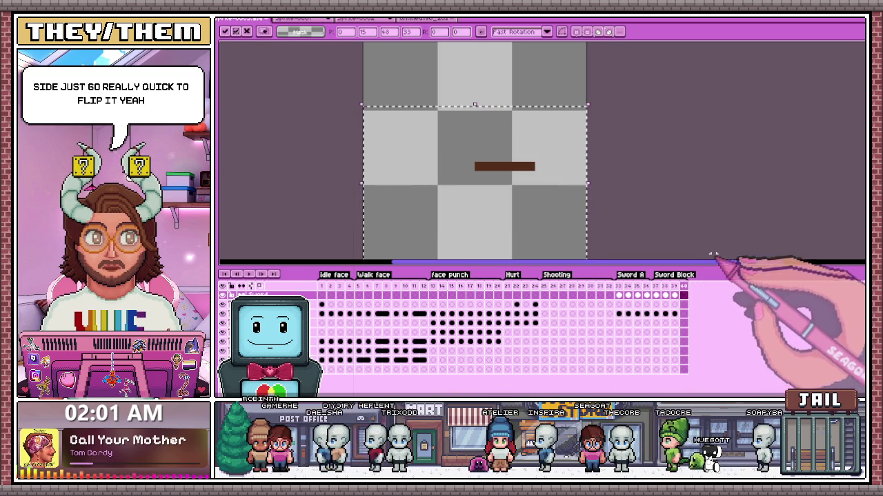
key("Return")
key("Left")
Step: Check the frame 37 and 38 cels, confirm the fist on frame 40, and preview the animation
left_click(666, 314)
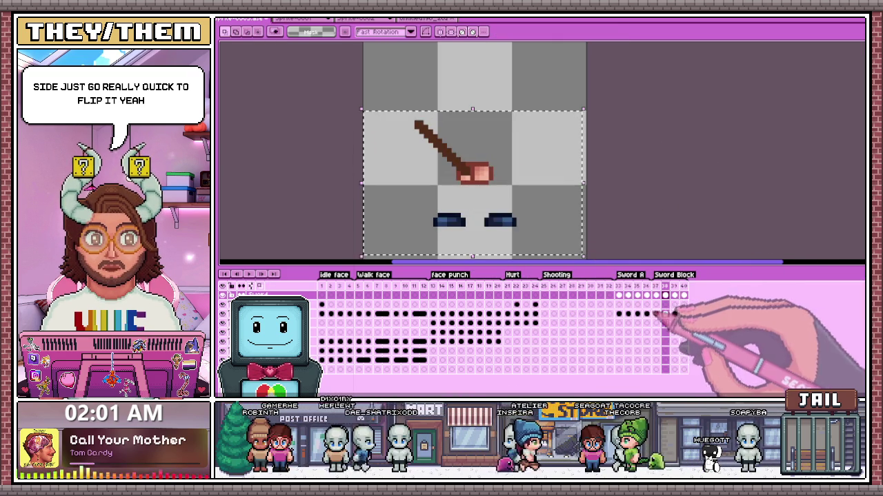
left_click(656, 313)
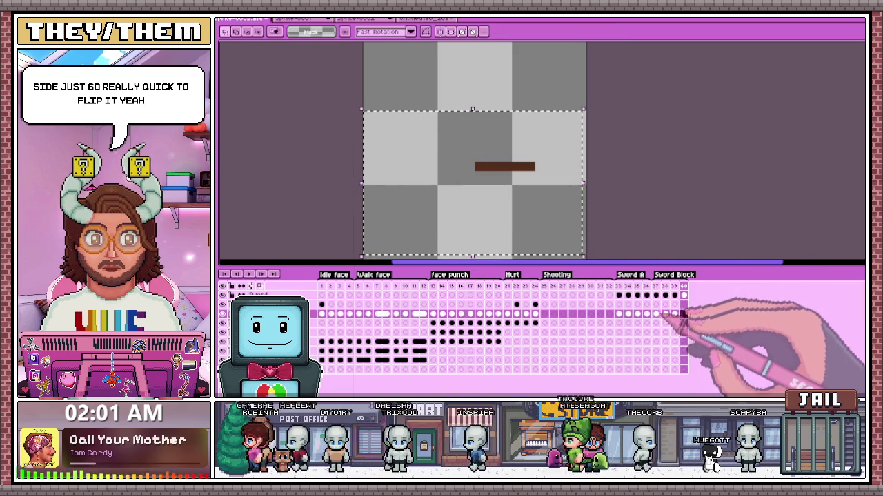
left_click(665, 295)
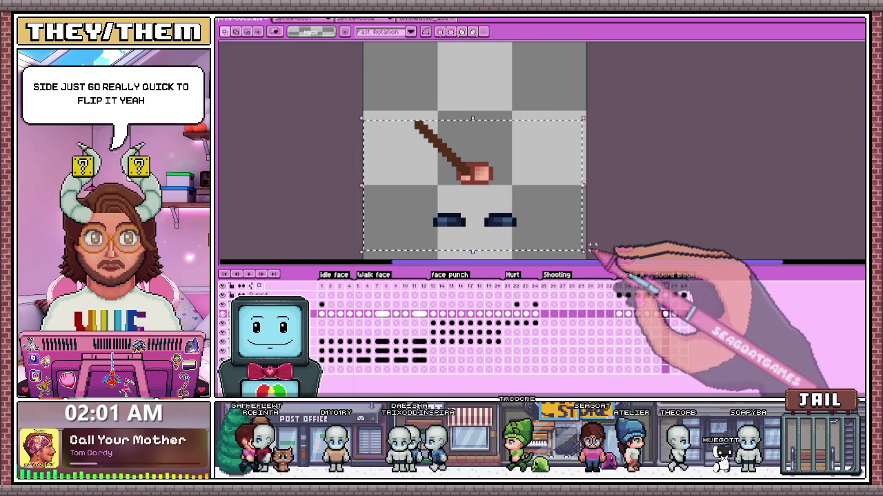
left_click(675, 307)
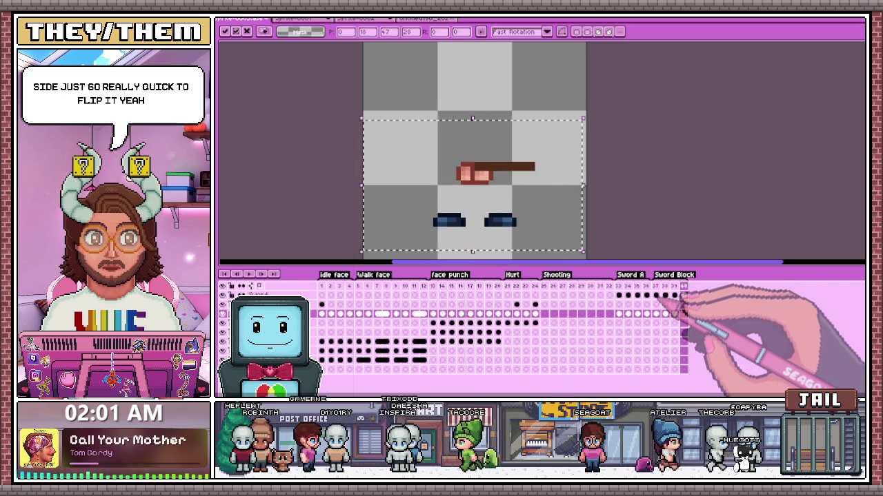
left_click(656, 221)
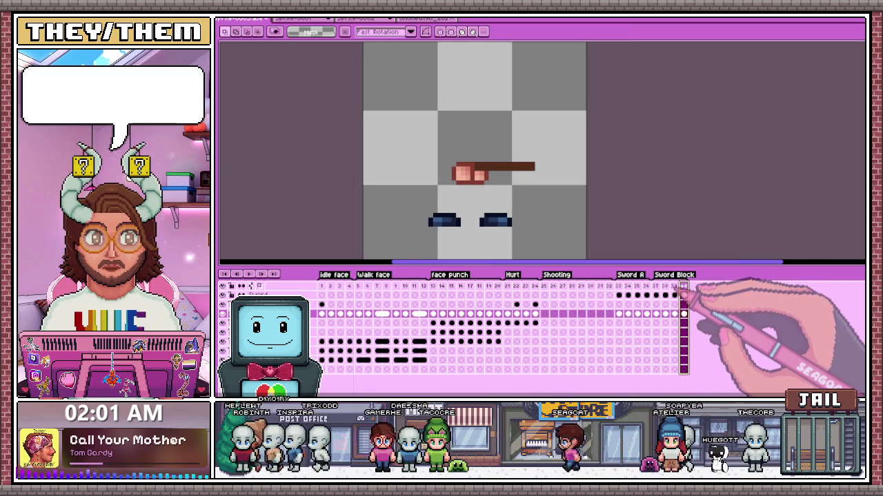
key("Return")
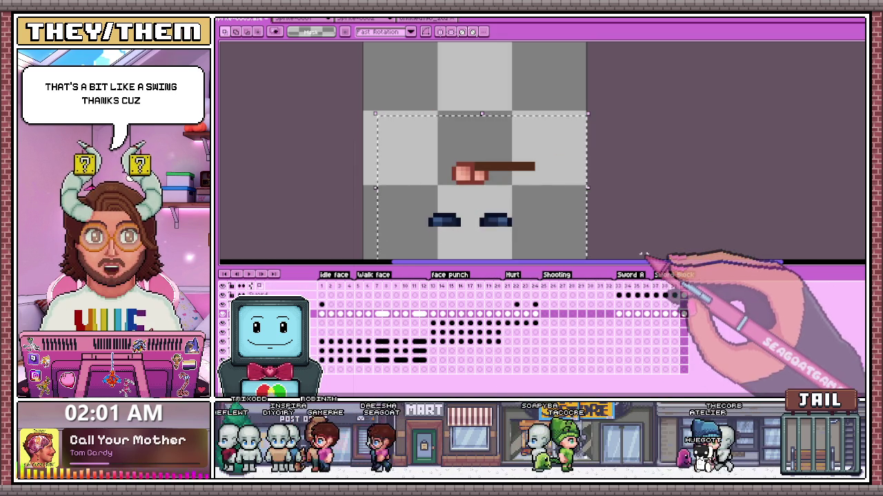
left_click(667, 294)
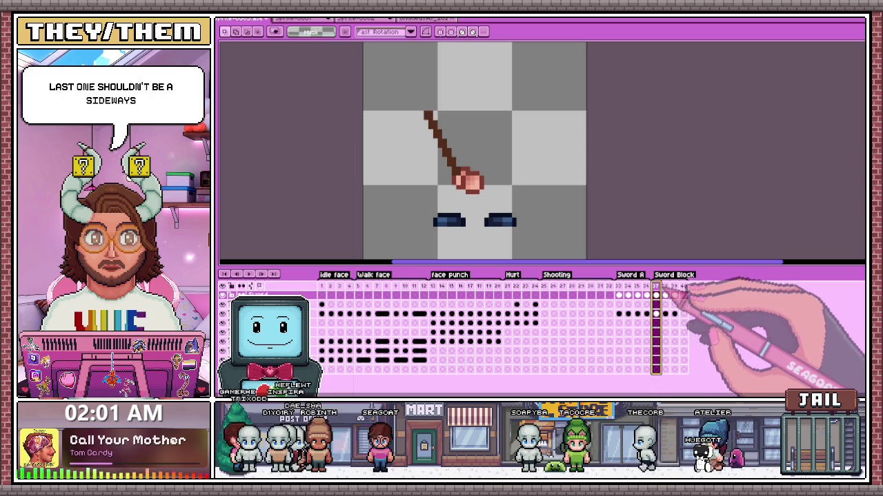
Step: Try pasting frame 37's diagonal sword into the last frame, then discard the attempt
left_click(664, 295)
left_click_drag(364, 72, 589, 247)
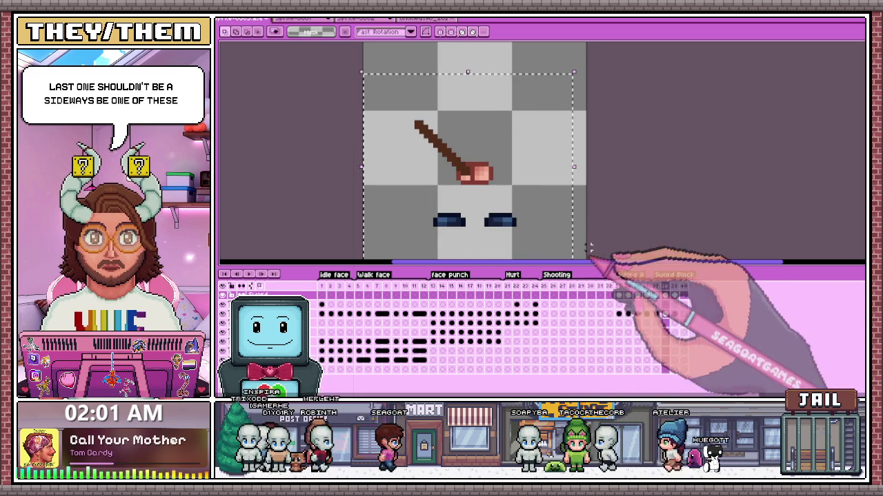
left_click(667, 295)
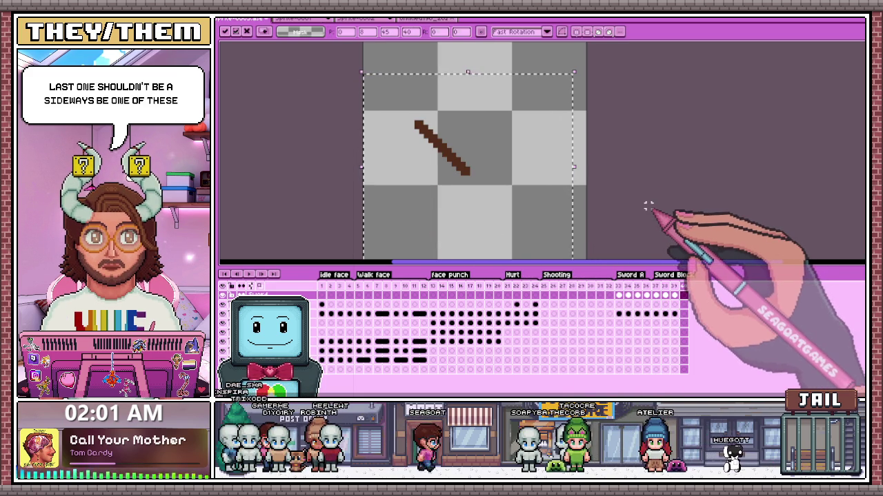
key("shift+h")
key("Delete")
key("ctrl+d")
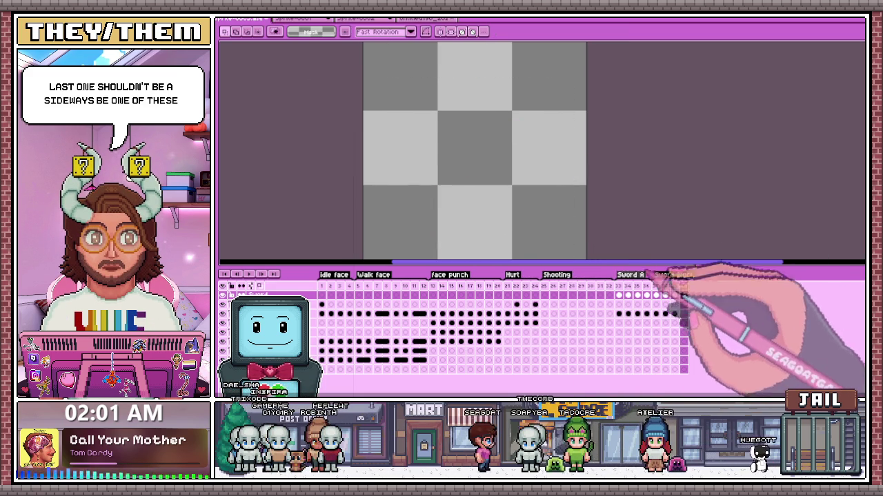
Step: Paste frame 37's sword into the last frame, flipped horizontally to point up-right
left_click(656, 295)
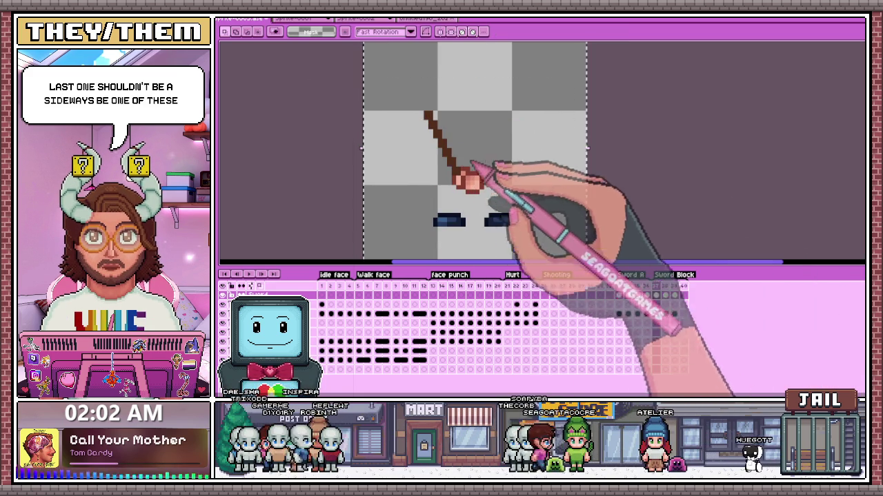
key("ctrl+v")
key("shift+h")
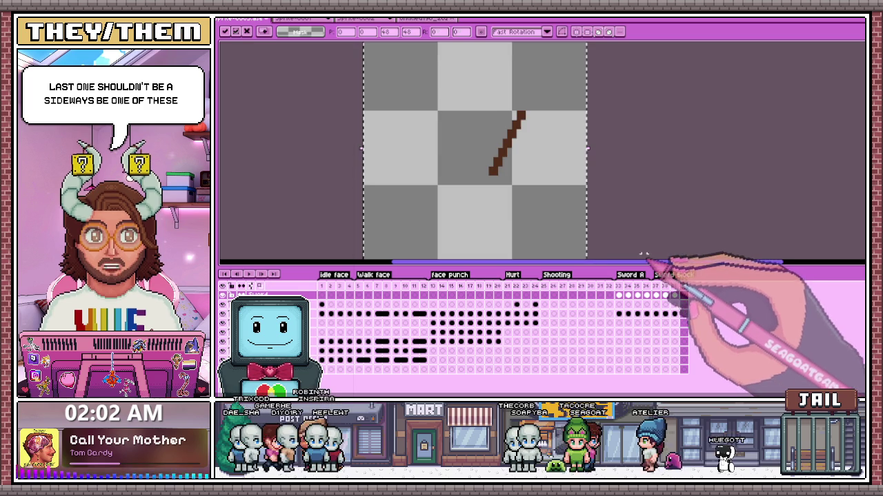
key("ctrl+d")
Step: Copy the hand and eyes from frame 38 and paste them beside the flipped sword
left_click(665, 313)
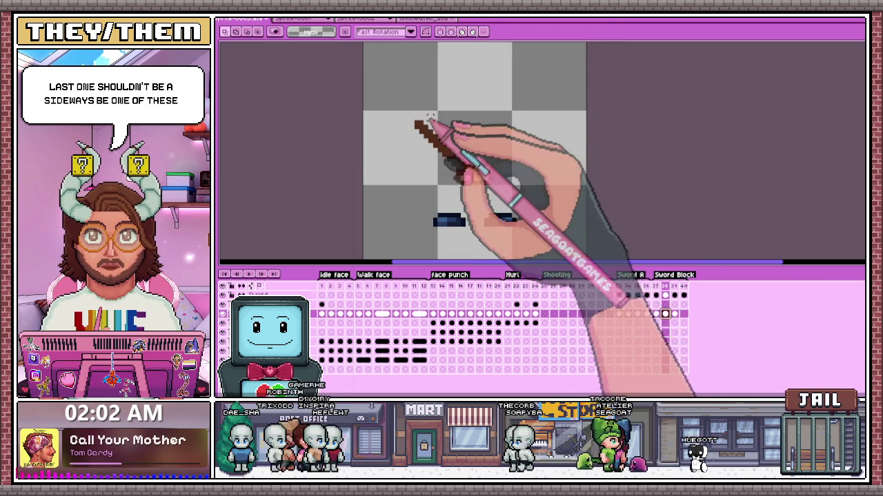
left_click(683, 314)
key("ctrl+v")
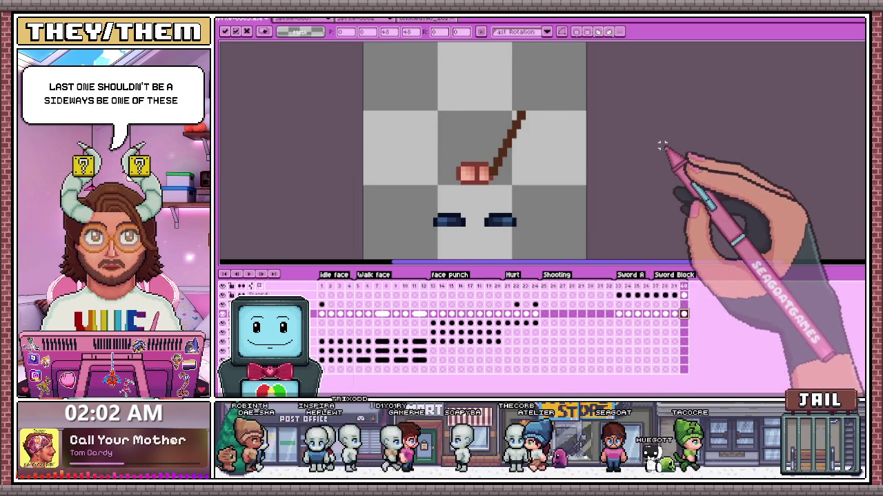
key("ctrl+d")
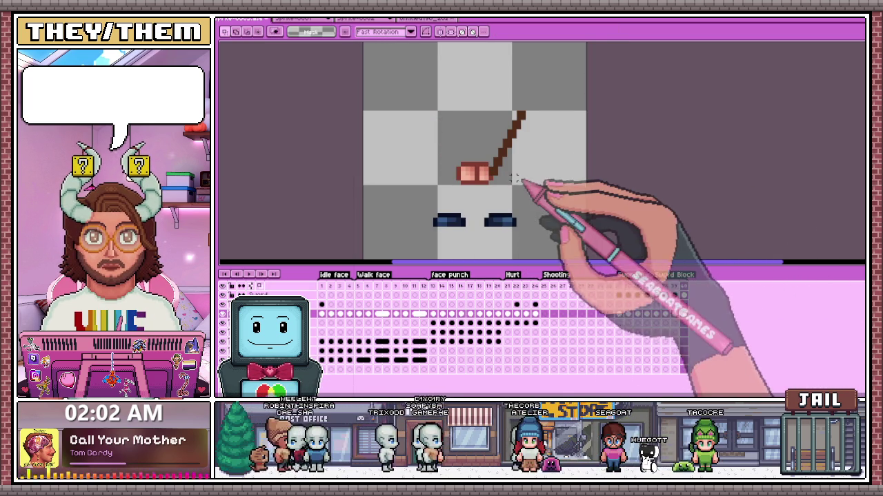
scroll(552, 207, "down", 1)
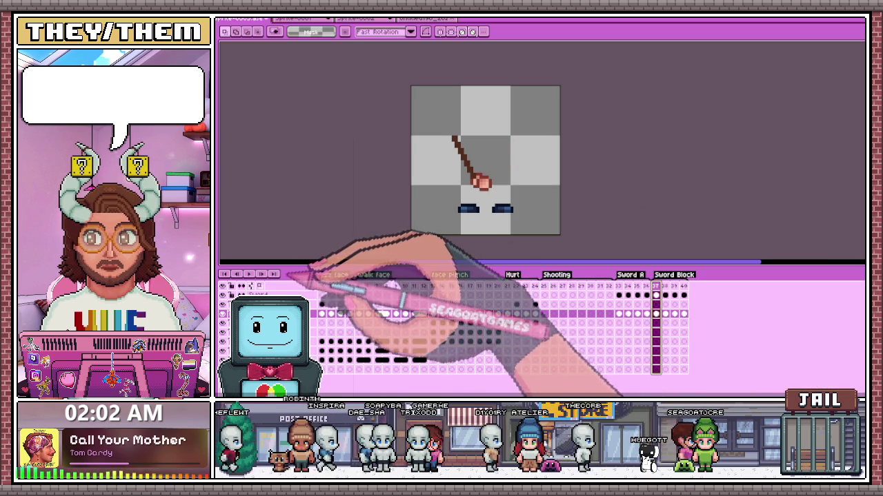
Step: Play the Sword Block animation
key("Right")
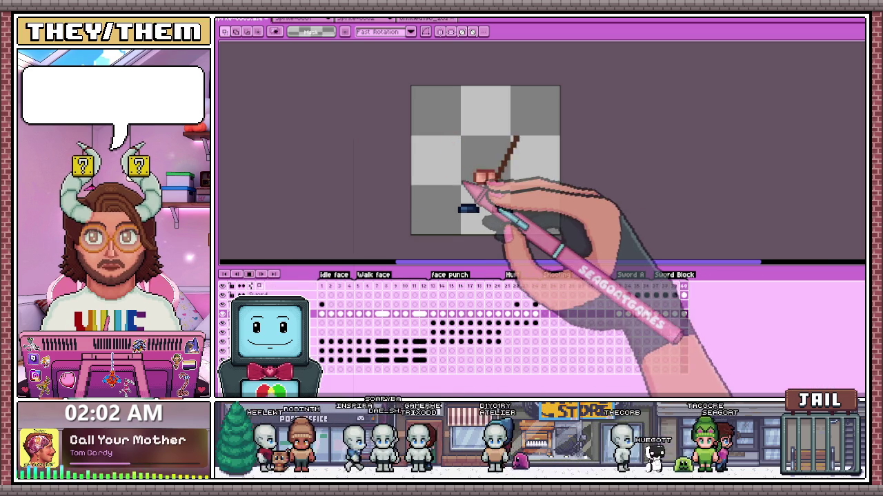
key("Return")
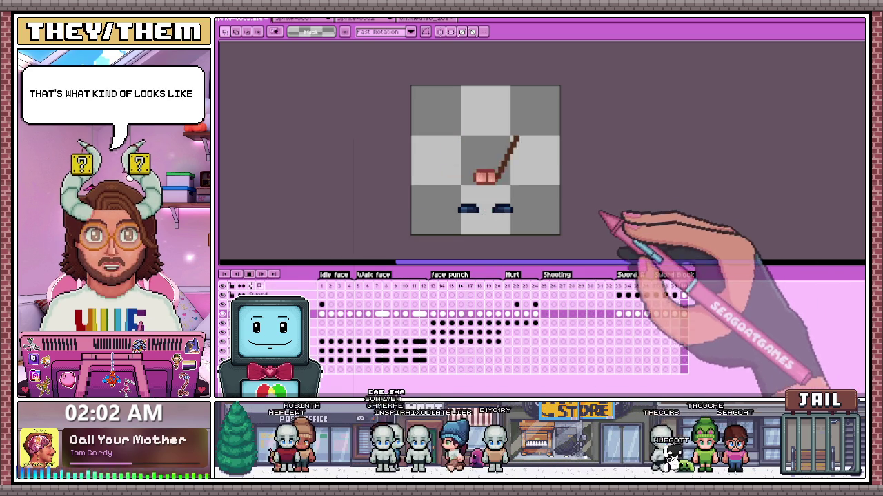
scroll(600, 203, "up", 1)
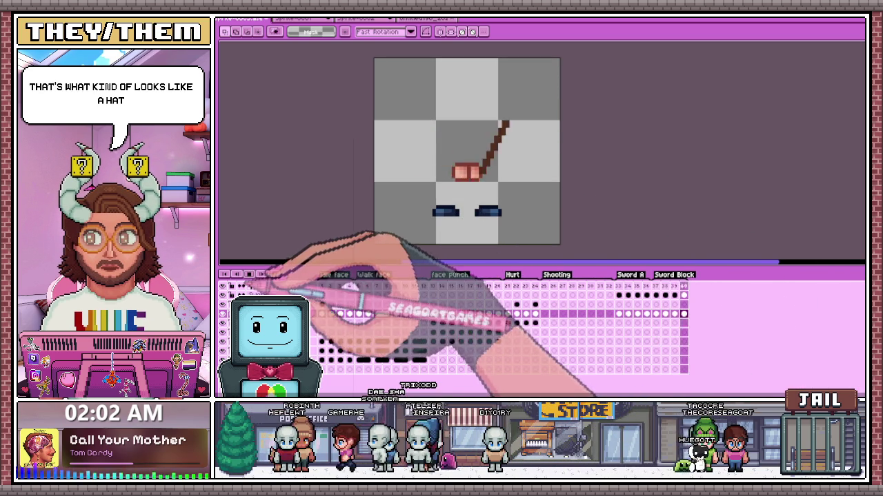
scroll(552, 179, "up", 1)
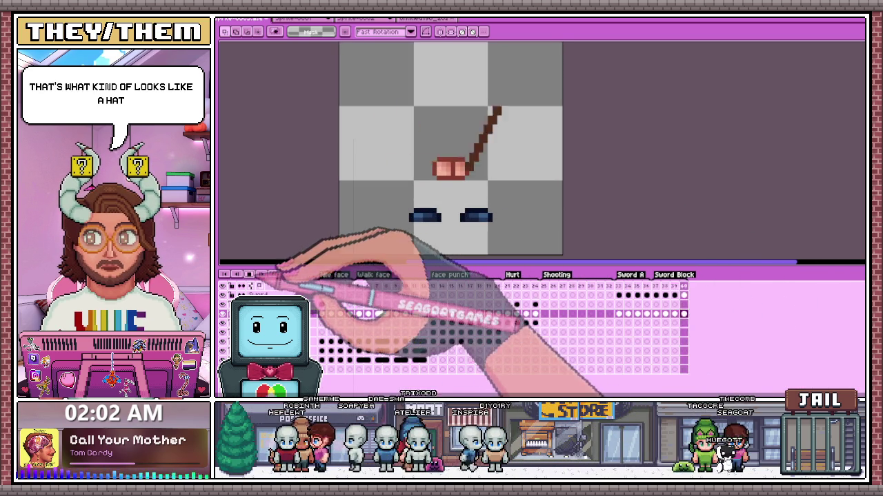
Step: Stop playback and inspect Sword Block frames 37 to 40 one by one
left_click(658, 295)
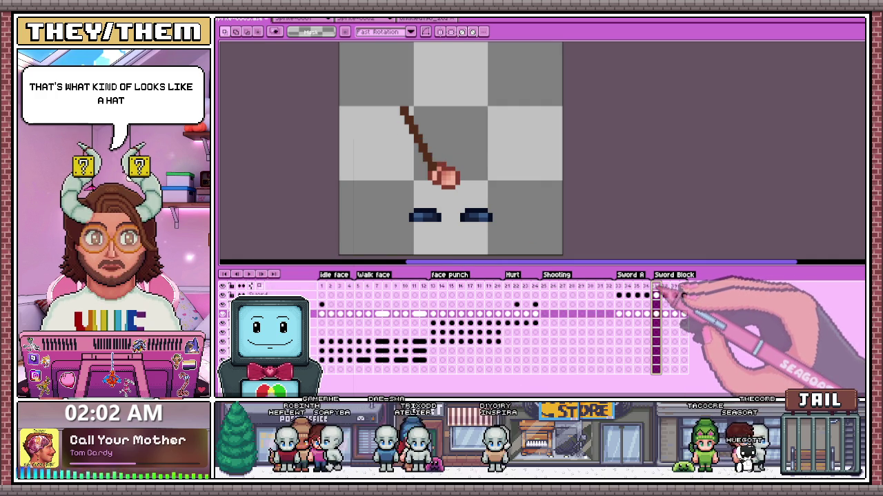
left_click(675, 295)
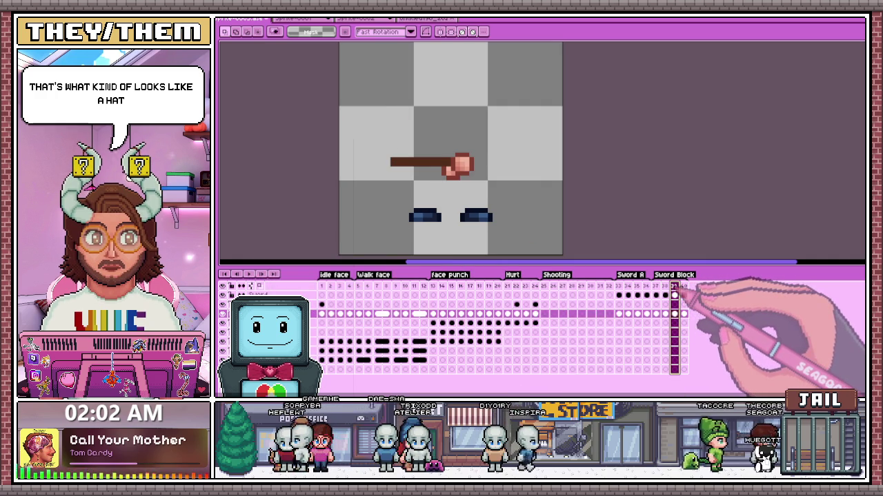
left_click(683, 295)
left_click(675, 295)
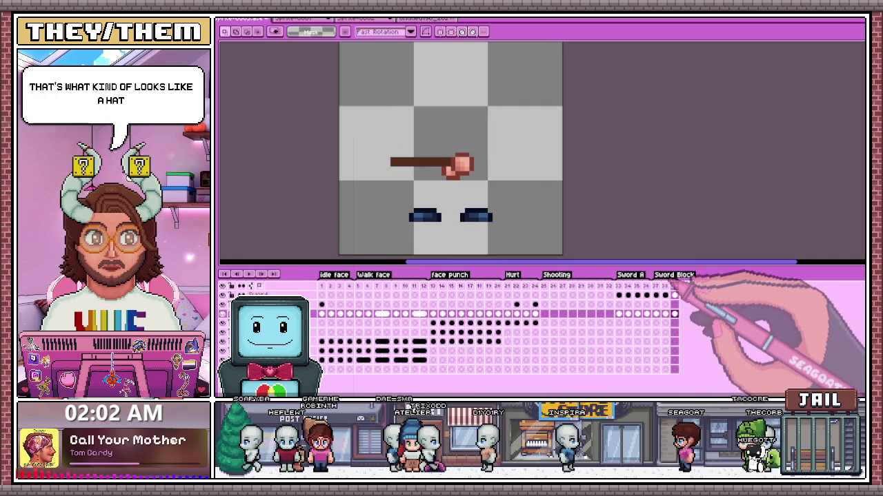
left_click(656, 296)
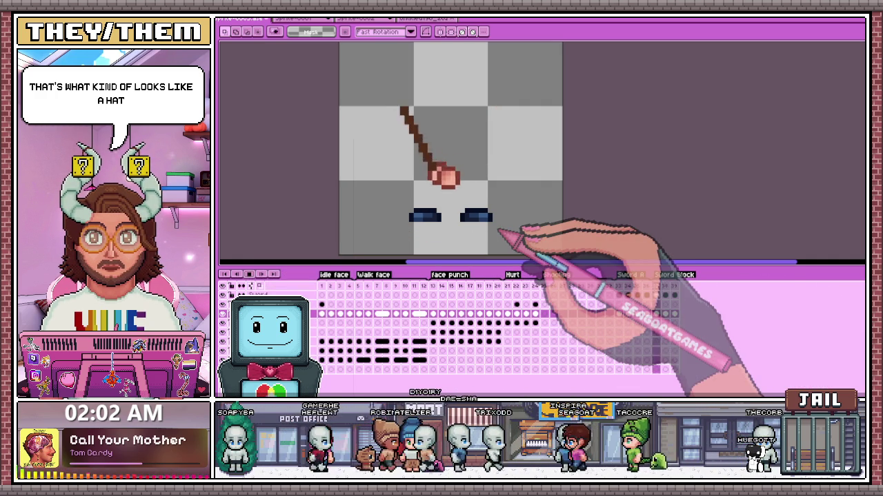
mouse_move(497, 234)
left_mouse_down()
mouse_move(318, 249)
mouse_move(296, 285)
mouse_move(601, 290)
left_mouse_up()
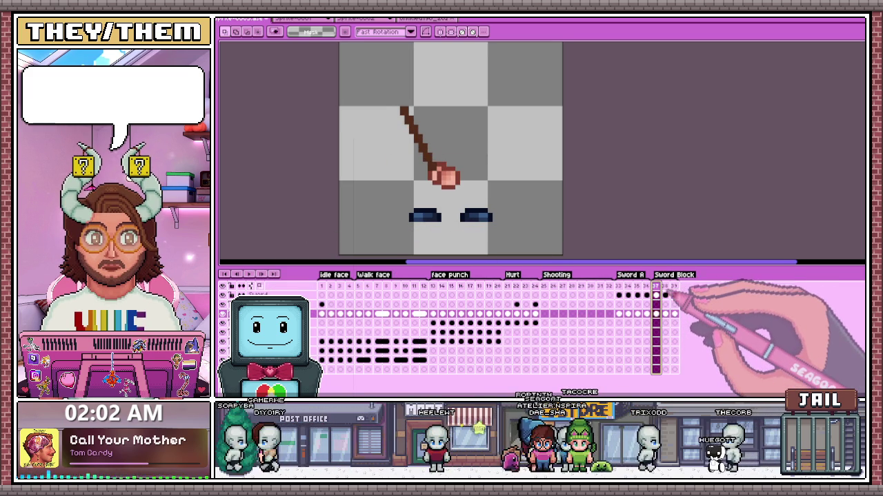
left_click(665, 294)
Step: Jump back to the start of Sword A and play it for comparison
key("Left")
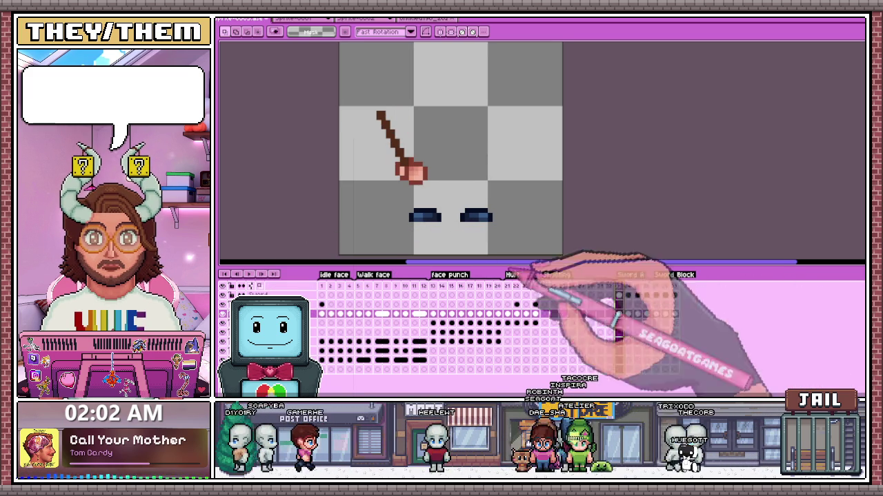
key("Left")
key("Left")
key("Left")
key("Return")
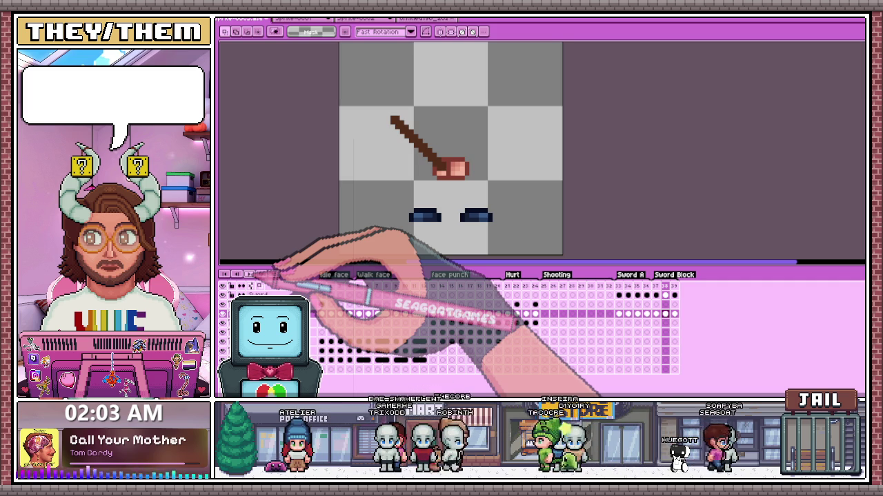
Step: Inspect frames 37, 38 and 39 on the sword layer, from steep to horizontal sword
left_click(656, 295)
left_click(665, 296)
left_click(655, 295)
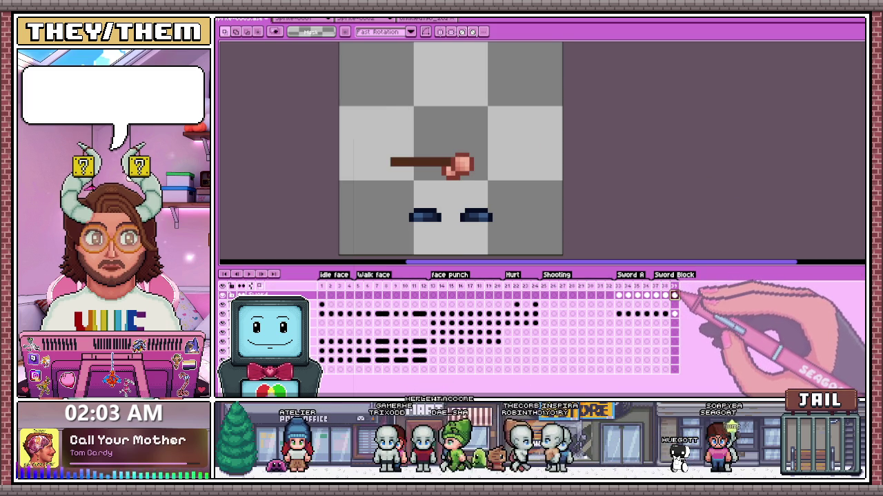
left_click(665, 295)
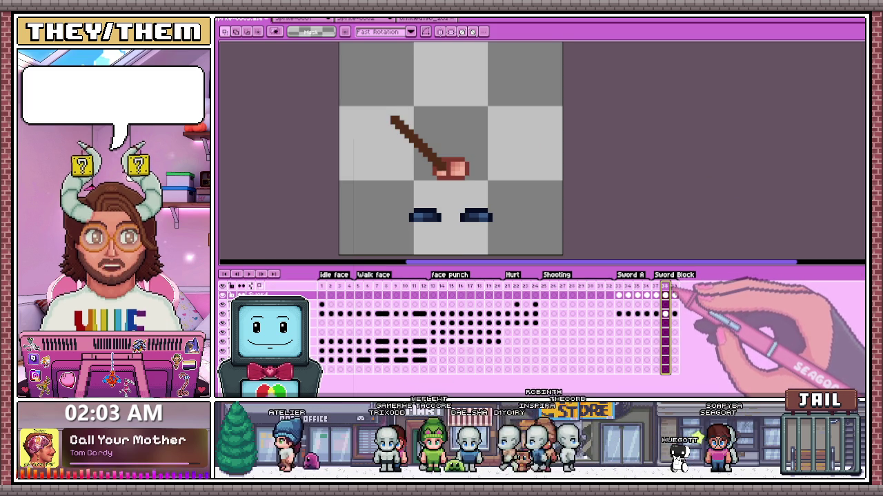
left_click(656, 296)
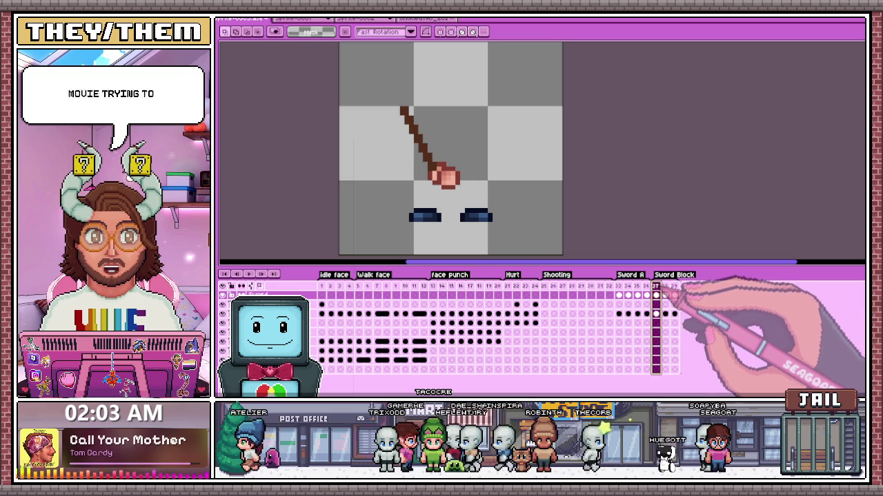
left_click(665, 295)
left_click(674, 295)
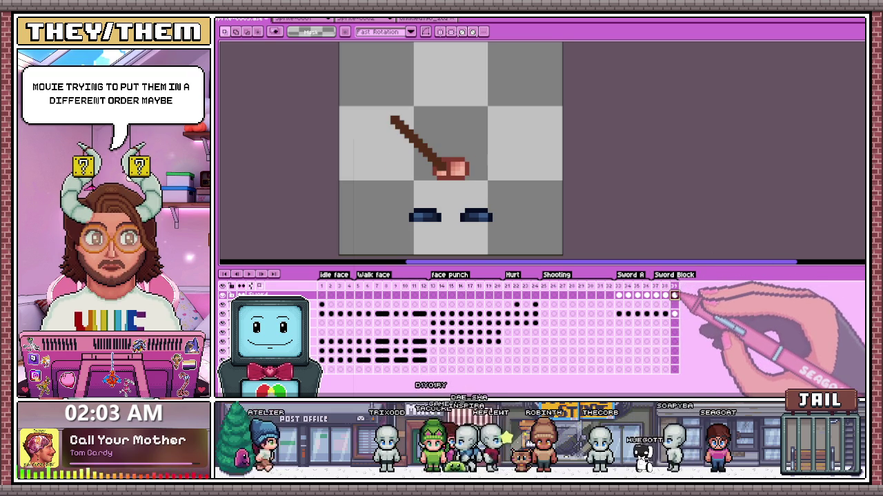
Step: Play the Sword Block animation on loop
left_click(248, 274)
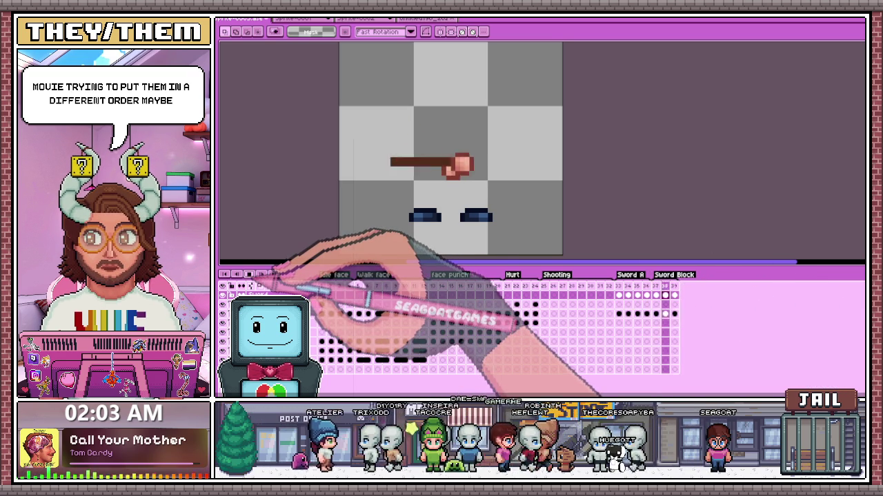
scroll(540, 155, "down", 2)
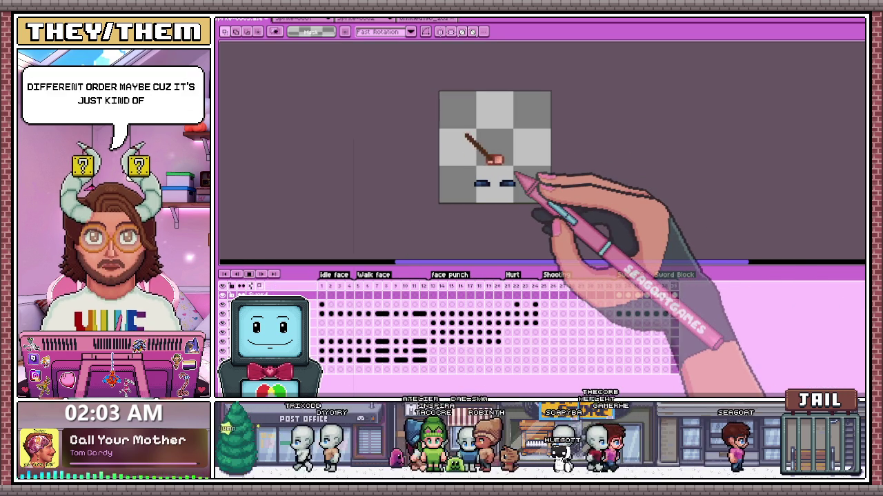
scroll(520, 155, "up", 2)
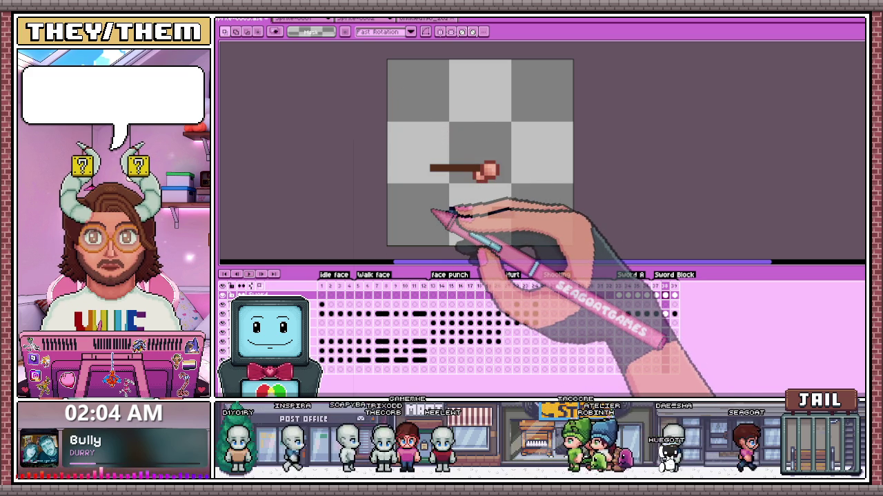
Step: Place the two dark blue eyes below the sword and compare the last two sword poses
left_click_drag(448, 214, 470, 214)
left_click_drag(490, 213, 513, 214)
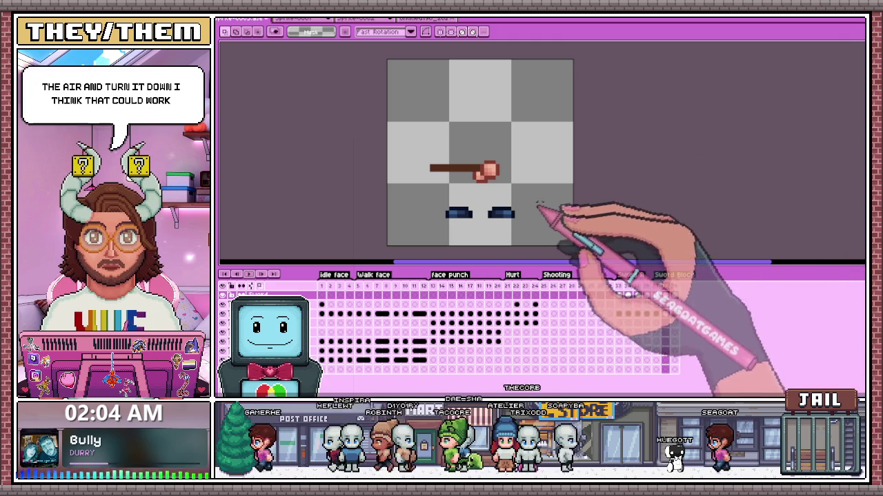
left_click(657, 296)
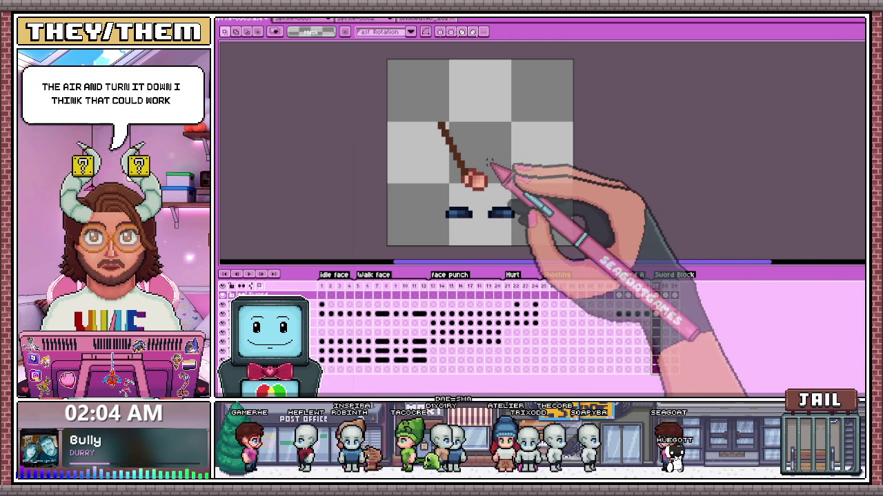
scroll(491, 185, "up", 1)
left_click(665, 295)
left_click(675, 295)
left_click(665, 295)
left_click(674, 295)
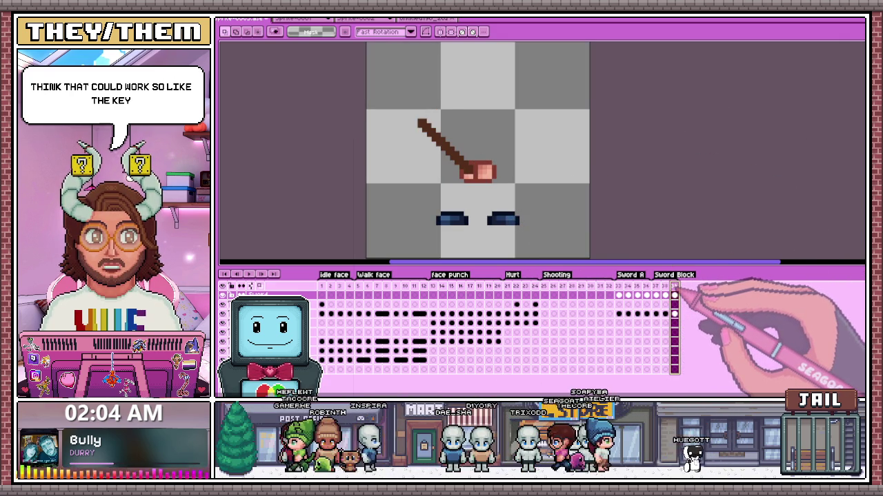
Step: Add a new last frame holding only the hand, moved up and to the right
left_click(675, 295)
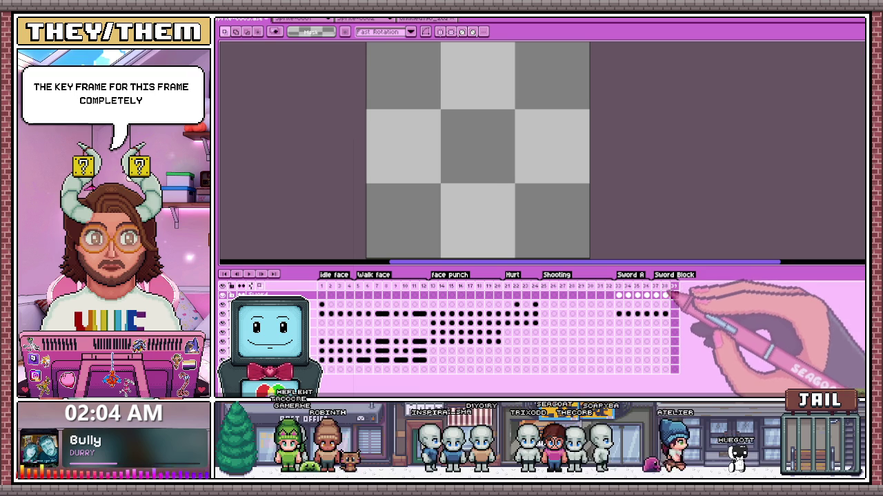
left_click(672, 313)
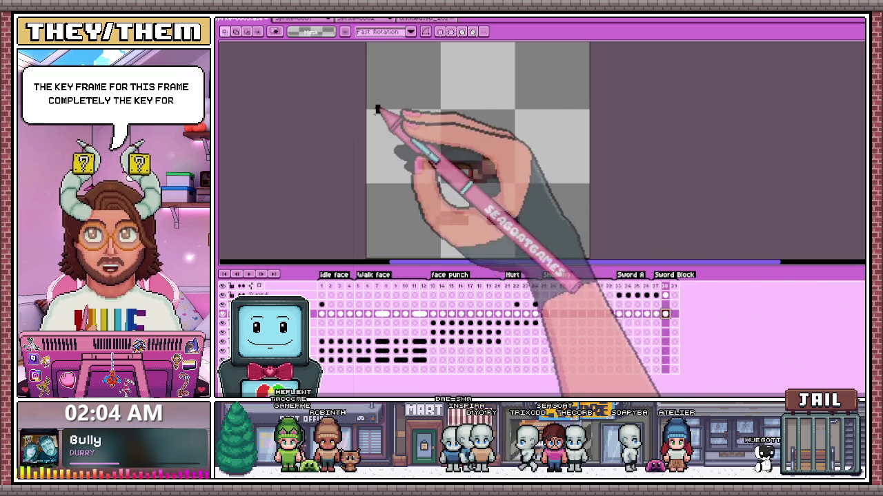
left_click_drag(373, 104, 564, 253)
left_click(665, 314)
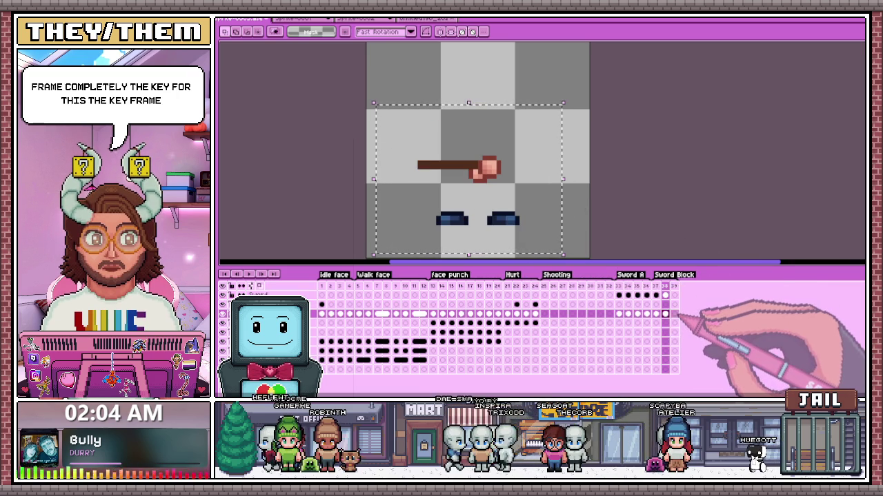
left_click(674, 315)
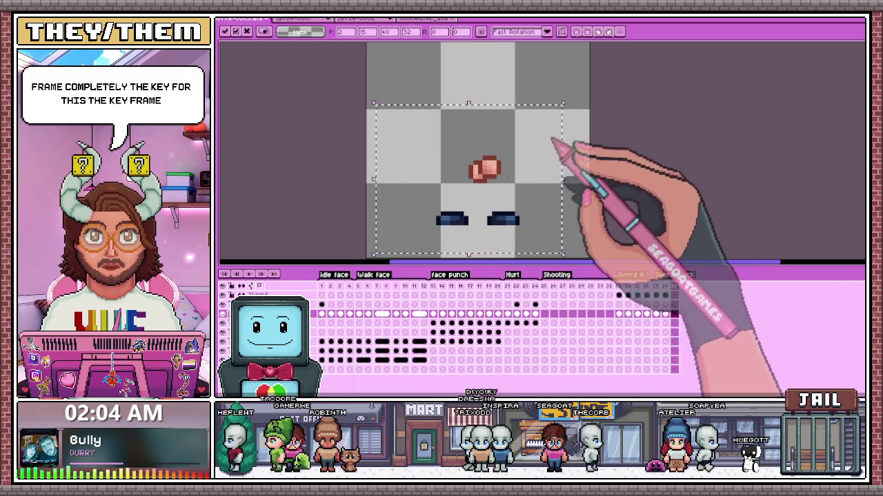
mouse_move(485, 169)
left_mouse_down()
mouse_move(509, 127)
mouse_move(523, 134)
left_mouse_up()
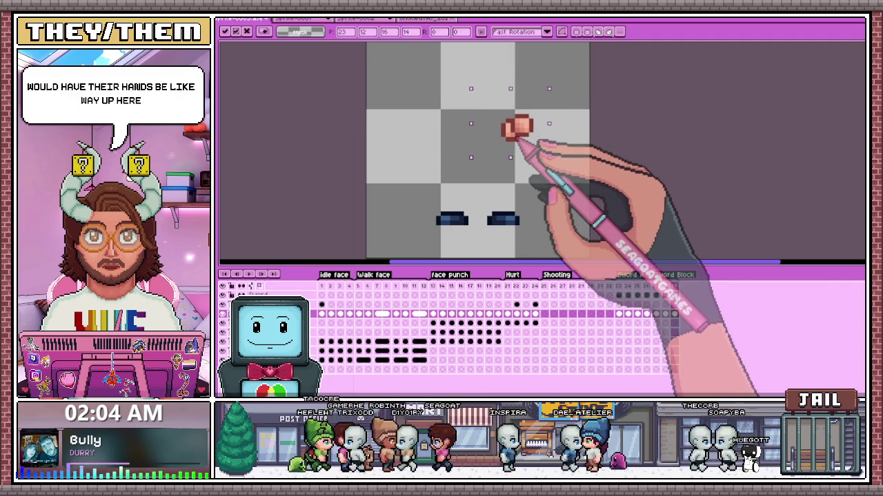
left_click(674, 294)
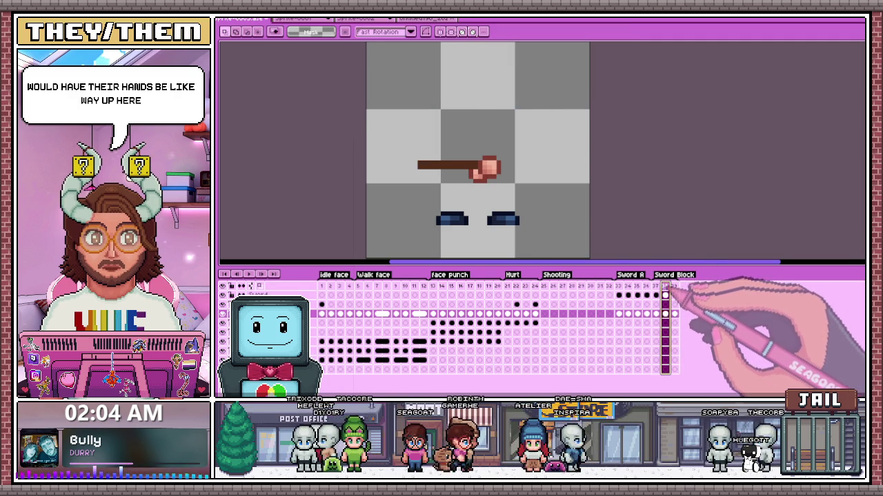
Step: Marquee the region around the hand and the sword area on frame 37
left_click_drag(387, 136, 530, 194)
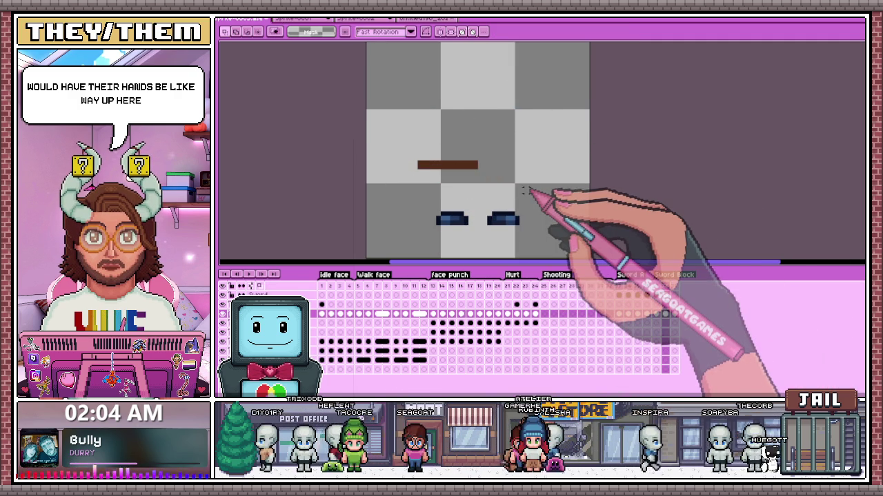
left_click(657, 294)
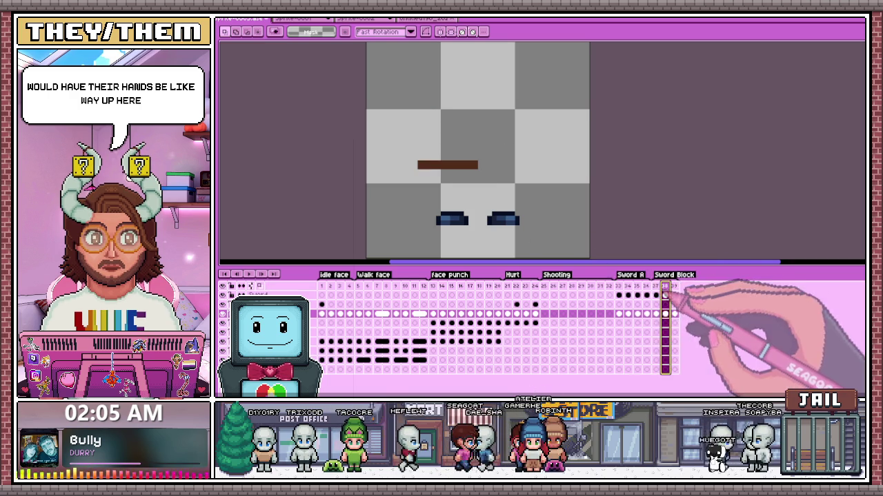
left_click_drag(366, 115, 501, 183)
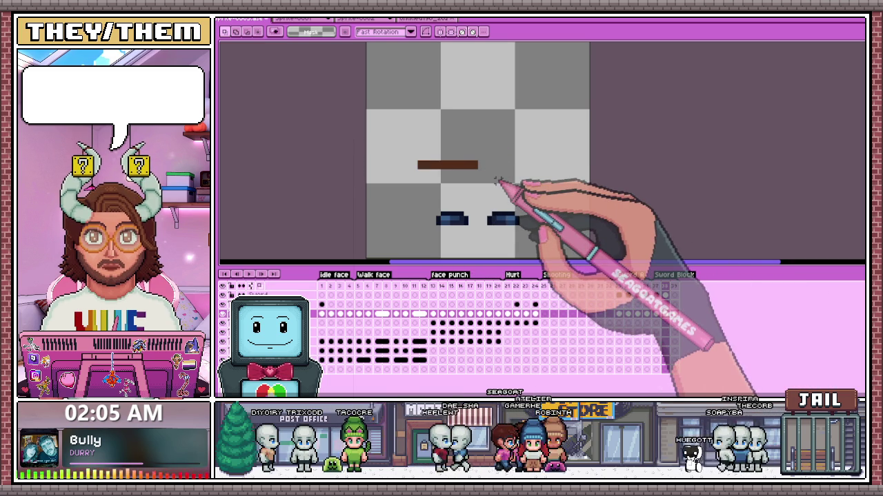
left_click(664, 286)
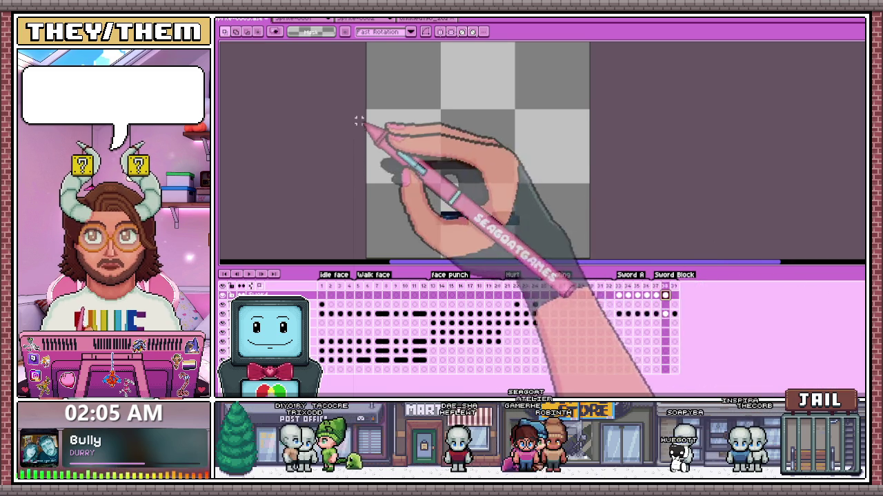
Step: Try pasting frame 37's diagonal sword into the last frame, then discard it
left_click_drag(365, 117, 530, 184)
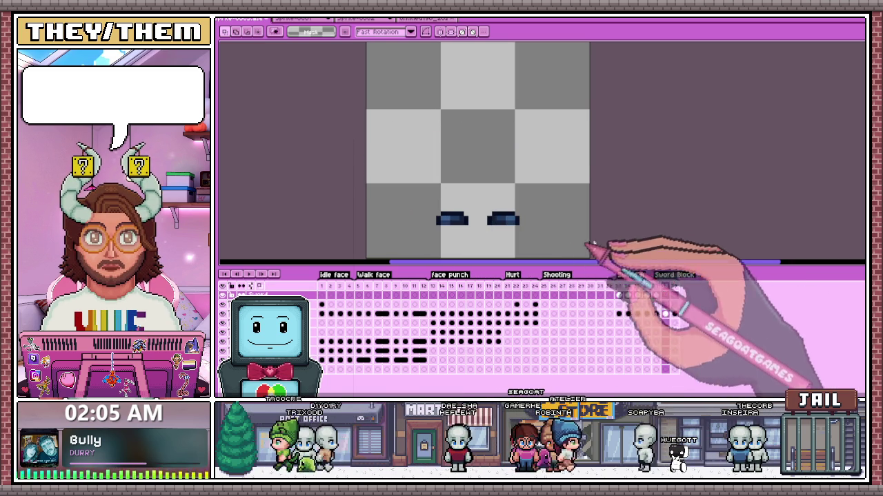
left_click(662, 291)
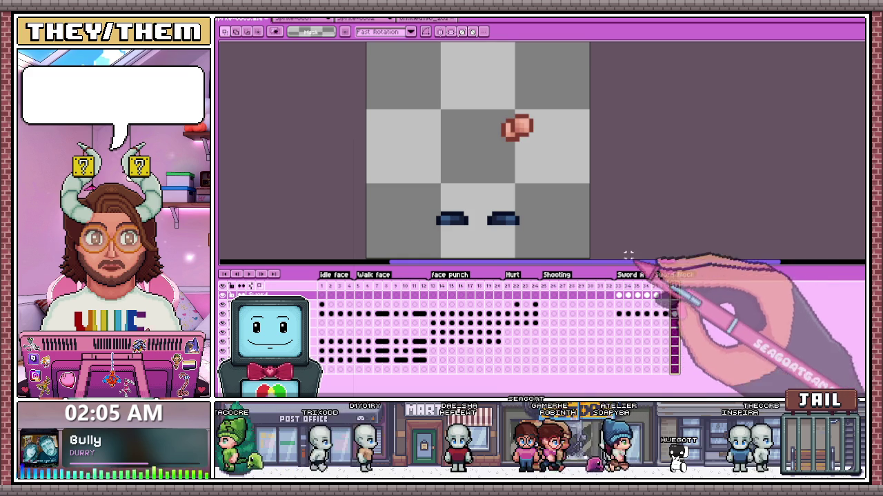
left_click(656, 295)
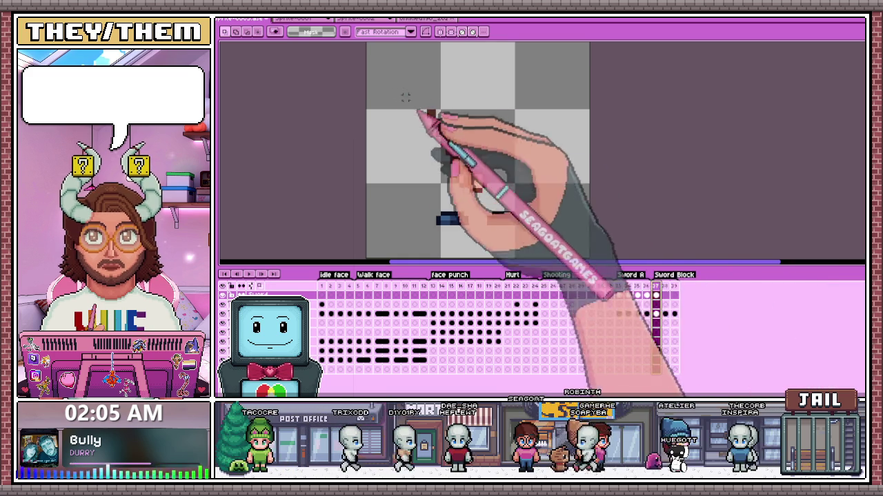
left_click_drag(388, 86, 493, 190)
left_click(675, 286)
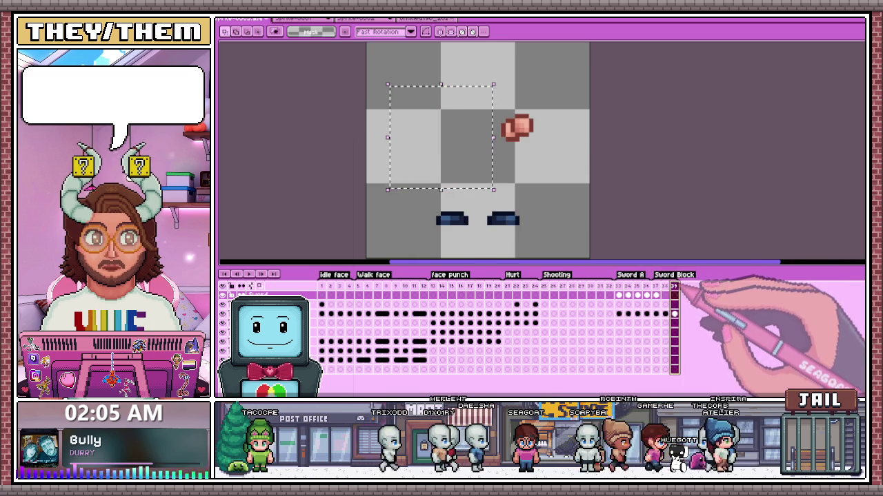
key("ctrl+v")
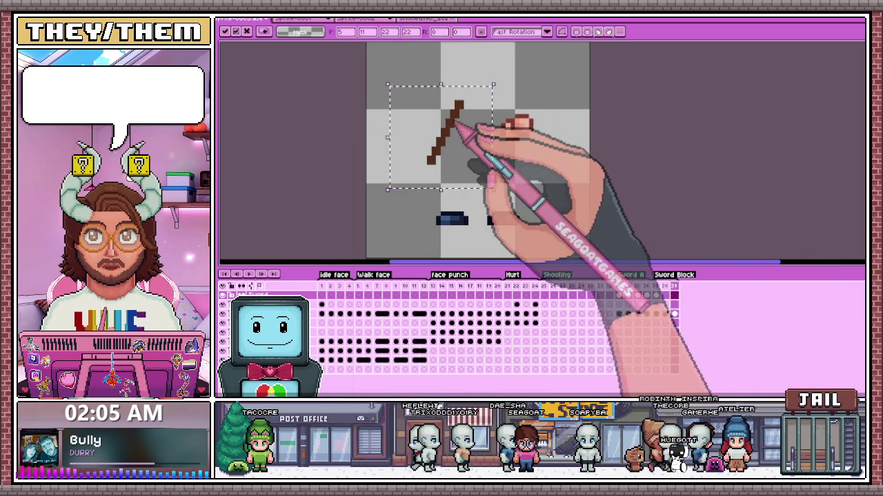
left_click_drag(460, 123, 502, 162)
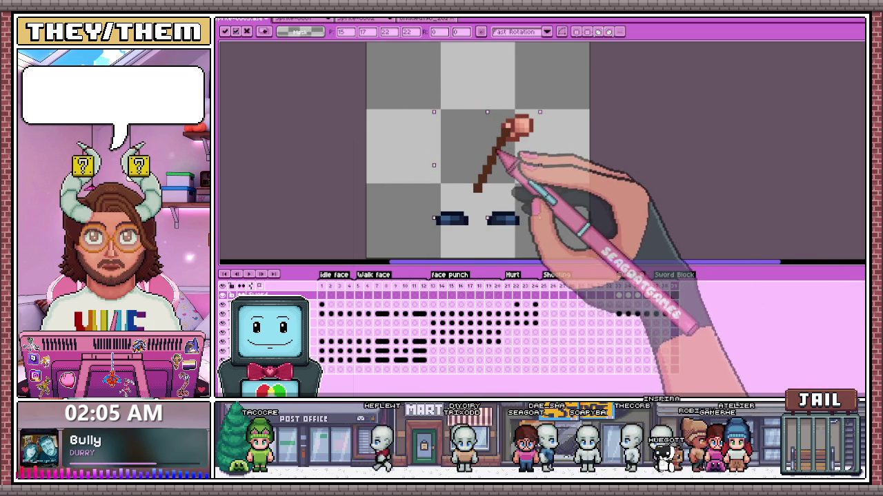
scroll(493, 158, "up", 1)
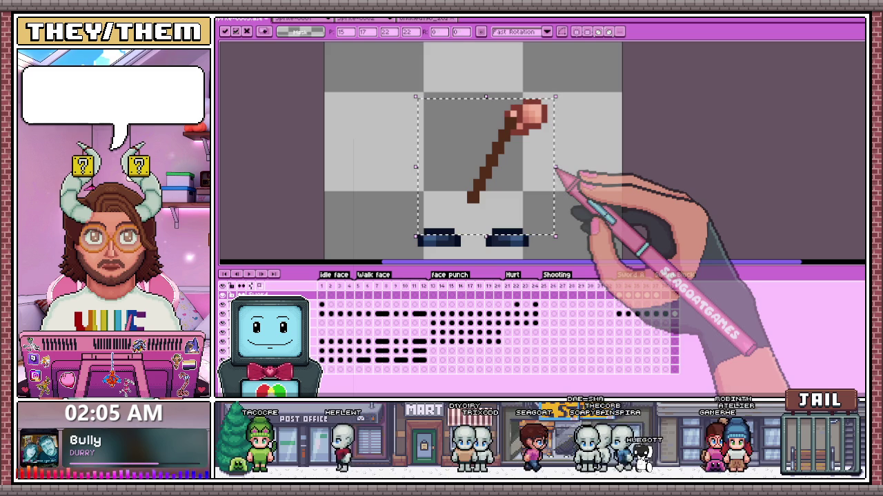
key("Escape")
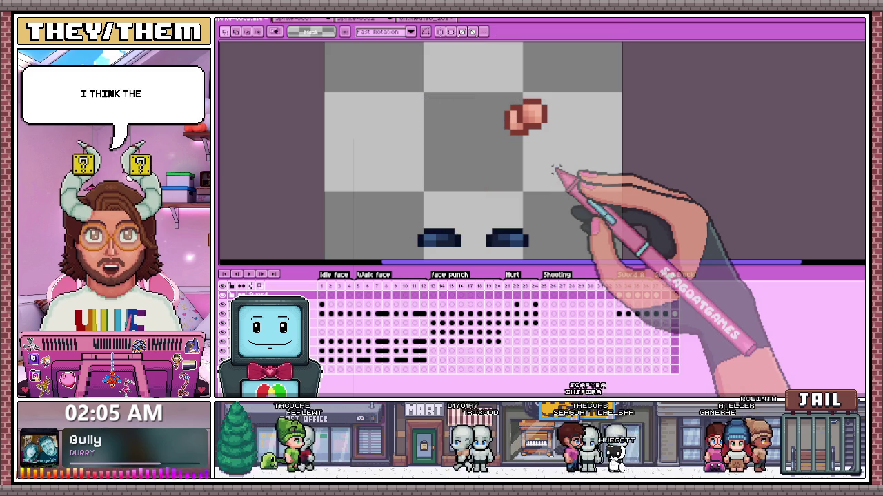
Step: Compare against the swung-down sword frame and switch to the Pencil
left_click(655, 295)
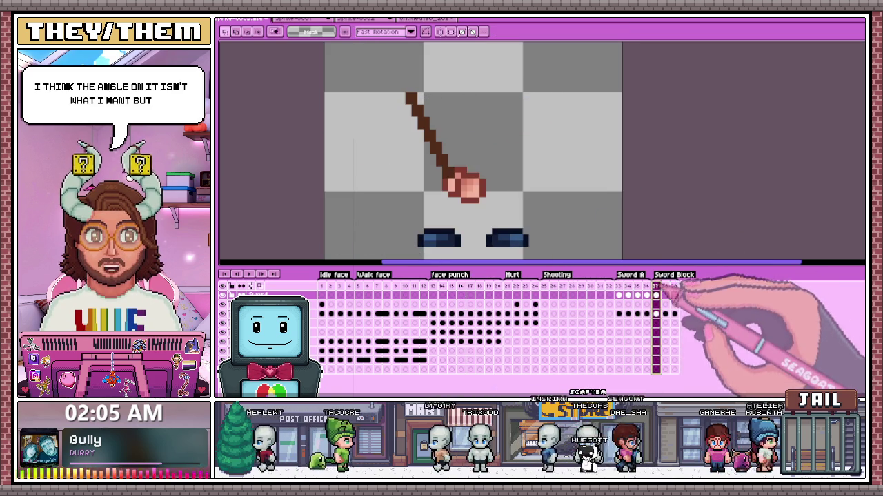
left_click(674, 296)
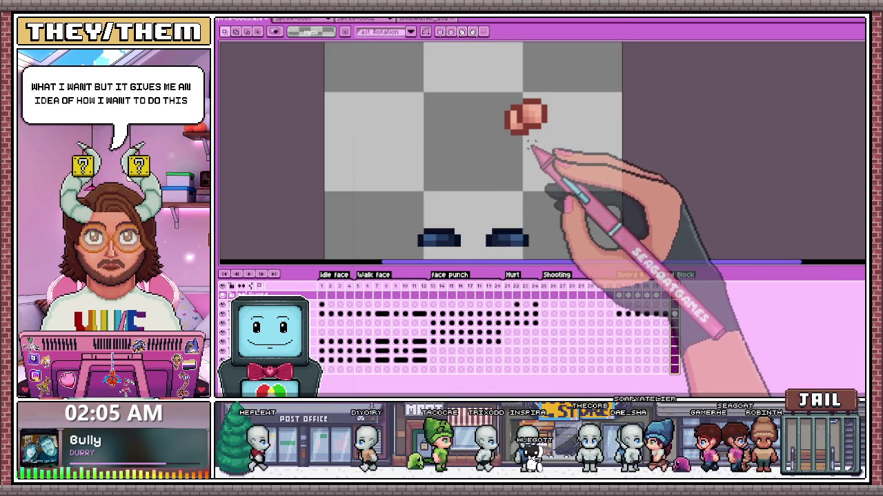
key("b")
scroll(517, 135, "up", 1)
scroll(436, 199, "down", 2)
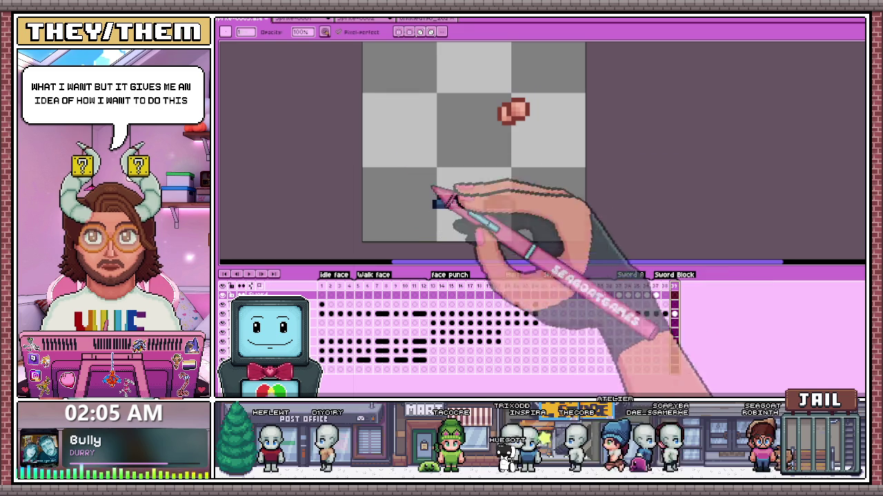
left_click(656, 296)
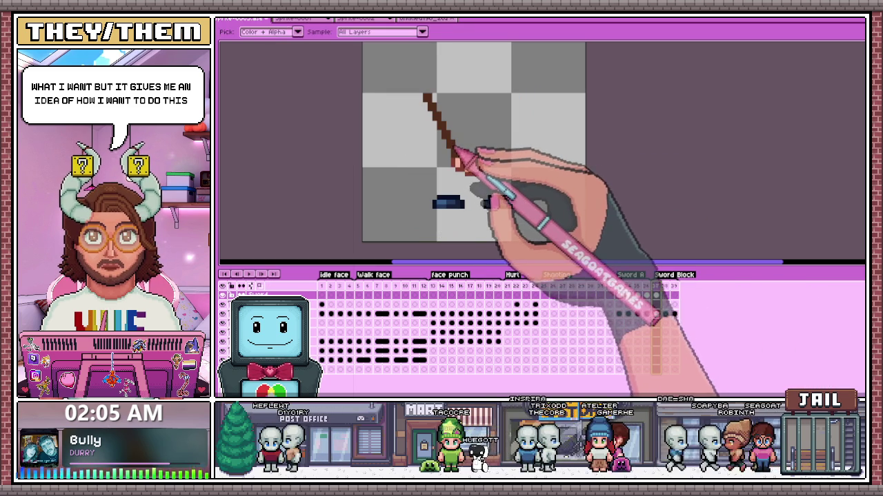
left_click(675, 297)
Step: Draw a straight brown blade slanting down-left from the raised hand
scroll(491, 118, "up", 1)
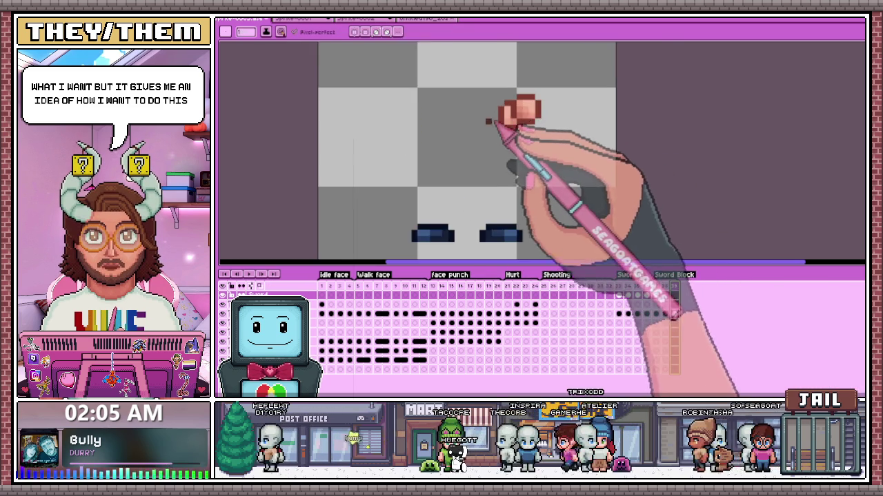
scroll(507, 125, "up", 1)
scroll(512, 122, "down", 2)
scroll(487, 177, "up", 1)
left_click(437, 174, "shift")
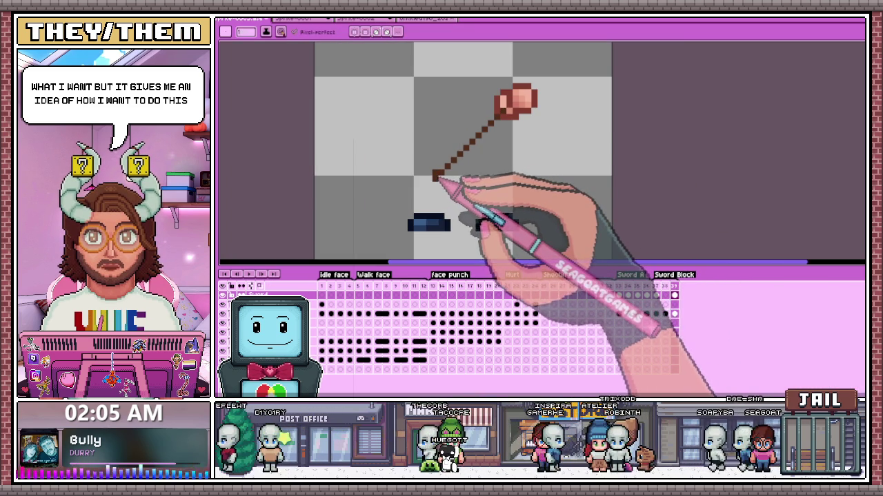
left_click_drag(435, 178, 503, 103)
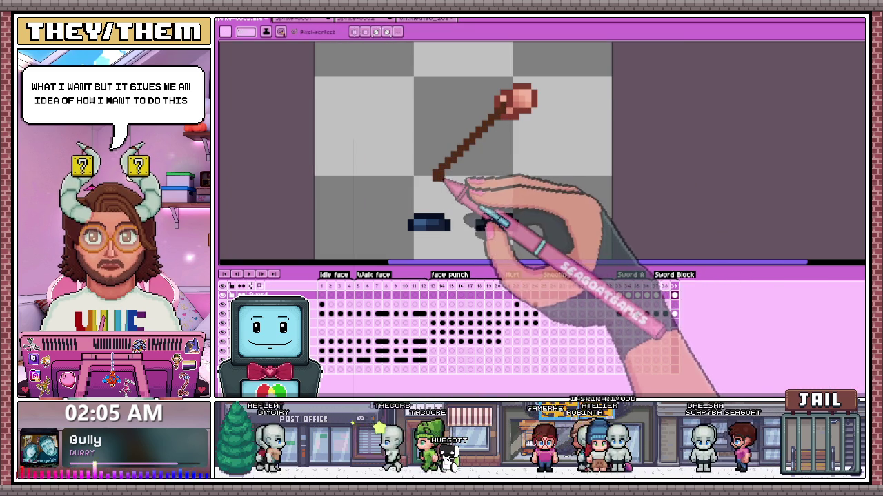
scroll(600, 193, "down", 1)
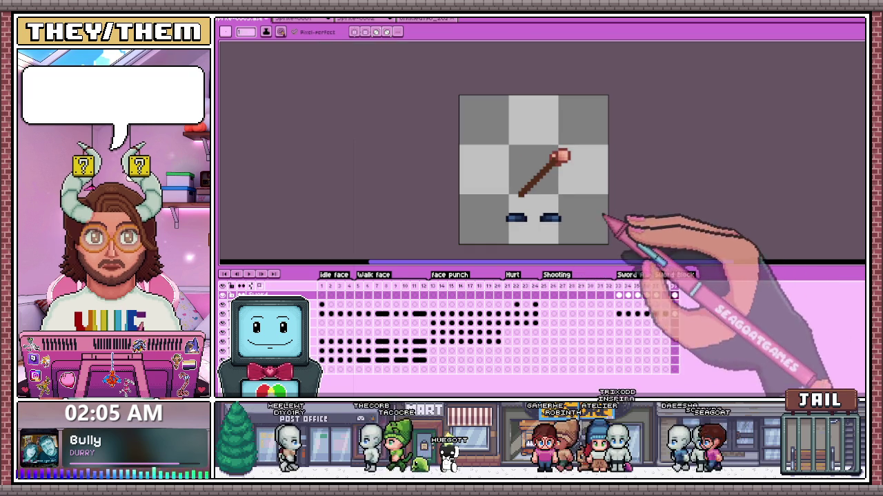
Step: Play the animation and flip between the frame 37 and 39 sword poses and the empty frame 38
left_click(656, 295)
left_click(274, 275)
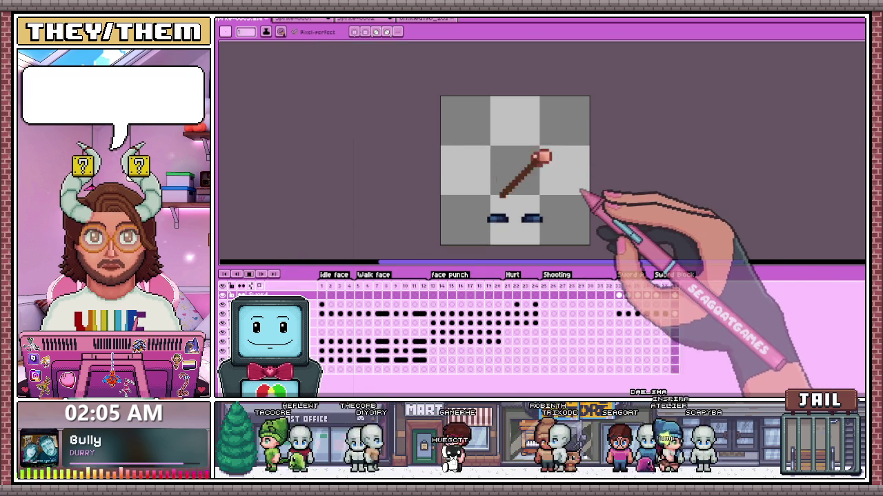
scroll(528, 180, "up", 1)
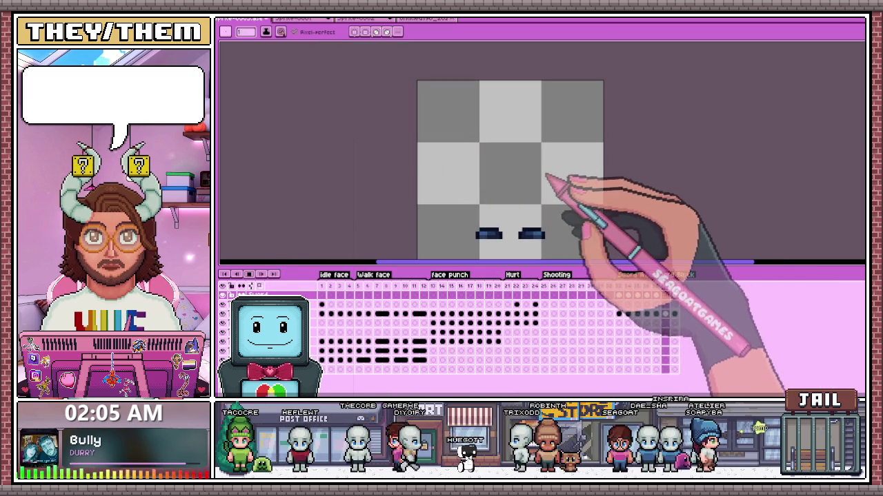
scroll(537, 180, "up", 1)
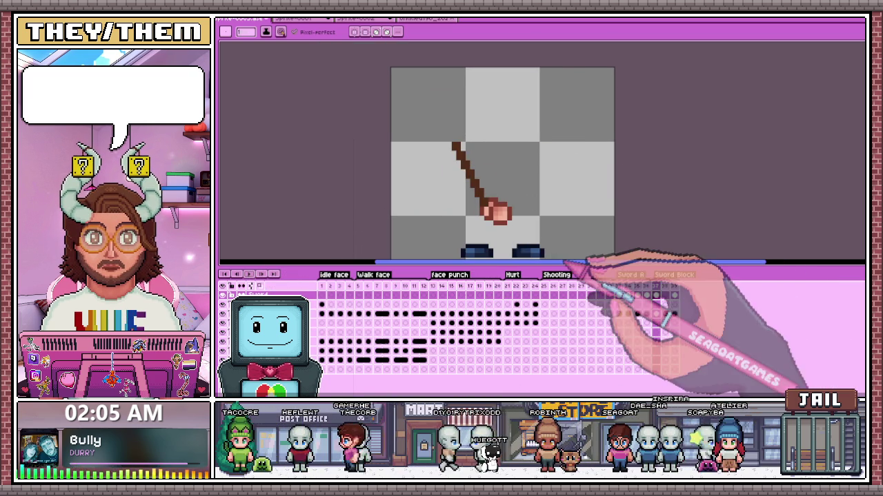
left_click(674, 286)
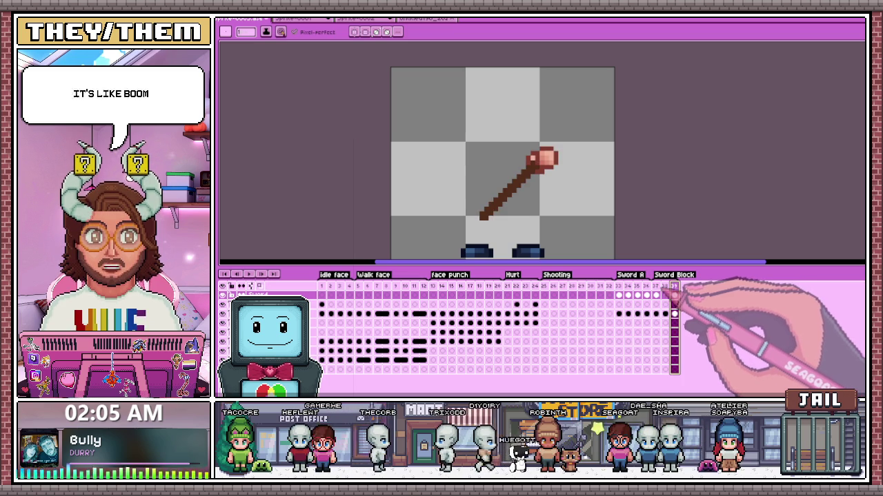
left_click(656, 286)
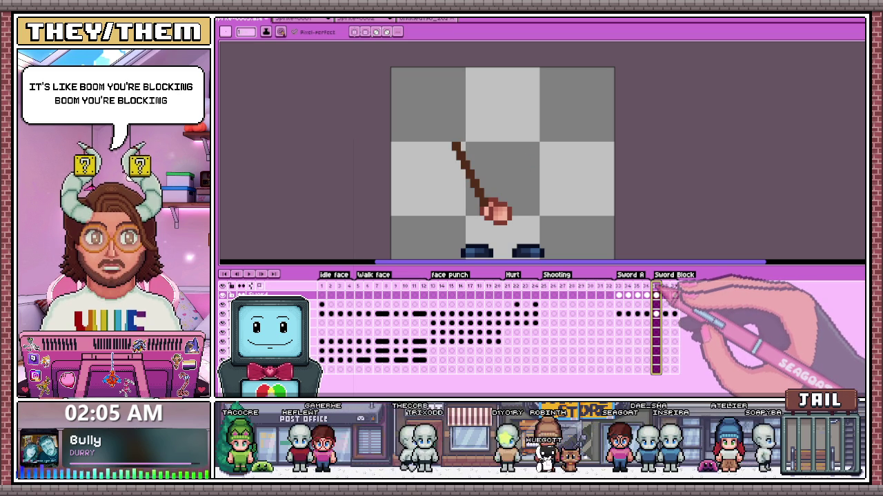
left_click(666, 288)
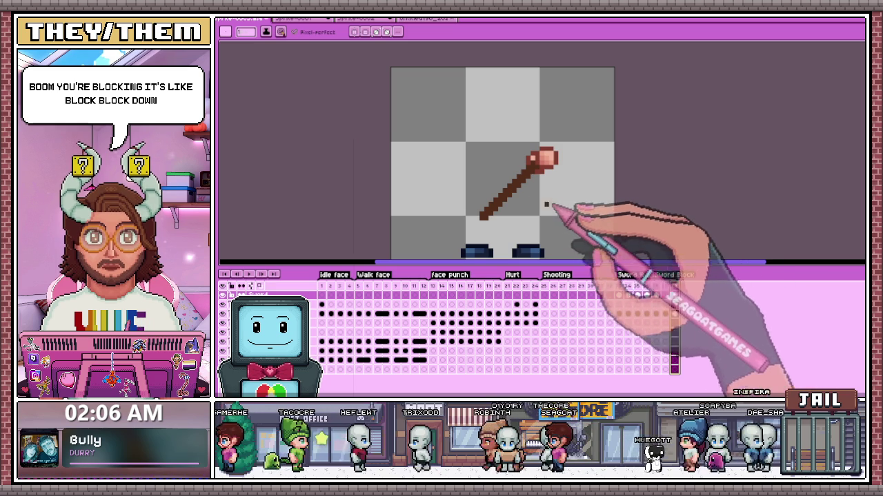
scroll(510, 207, "down", 1)
scroll(531, 213, "up", 1)
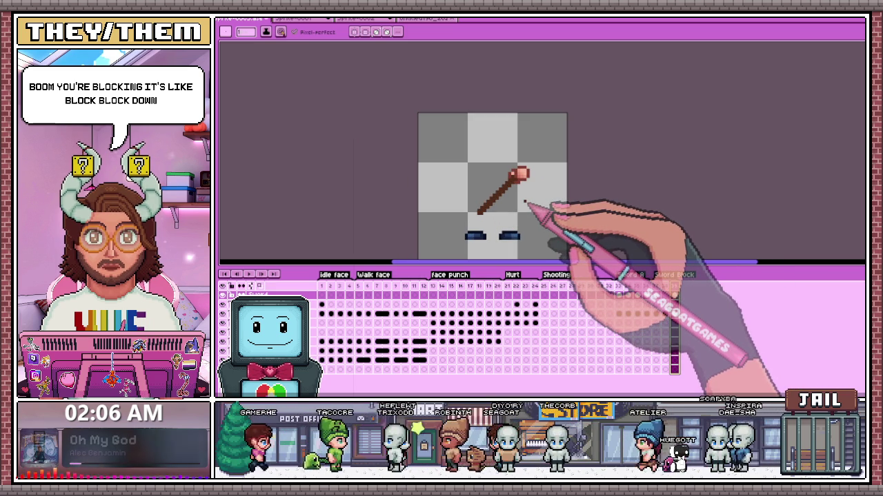
scroll(525, 202, "down", 1)
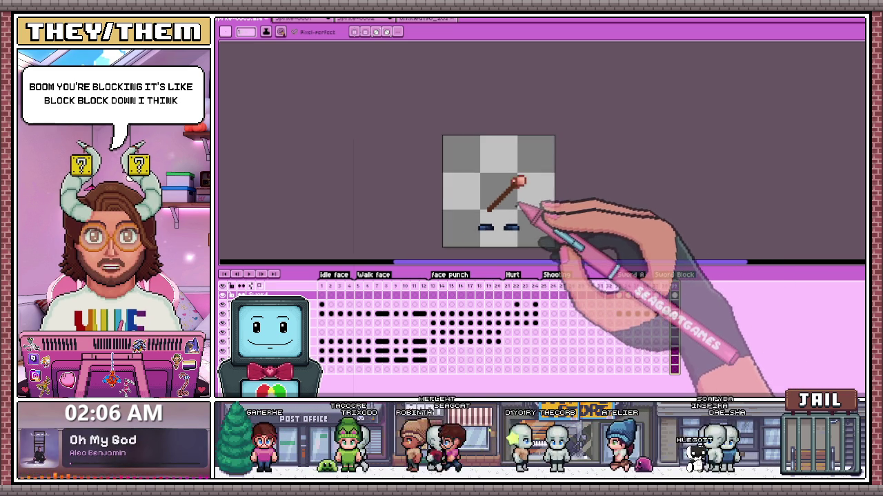
scroll(528, 213, "up", 2)
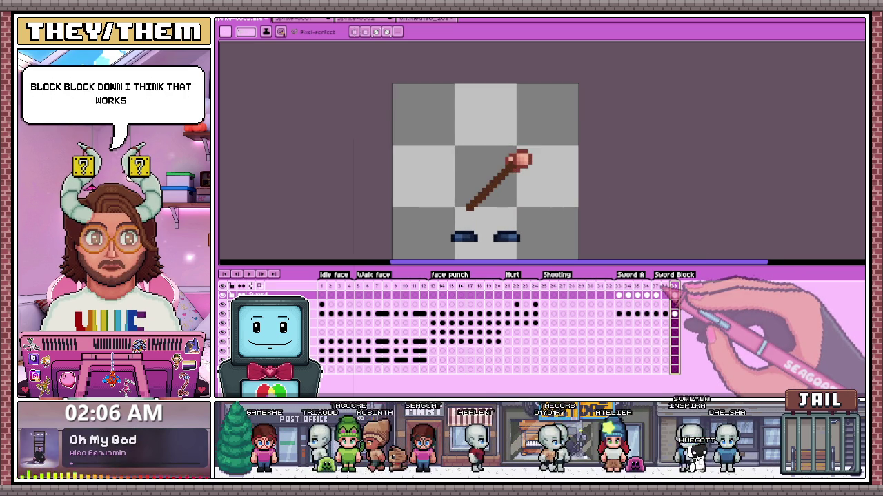
left_click(656, 287)
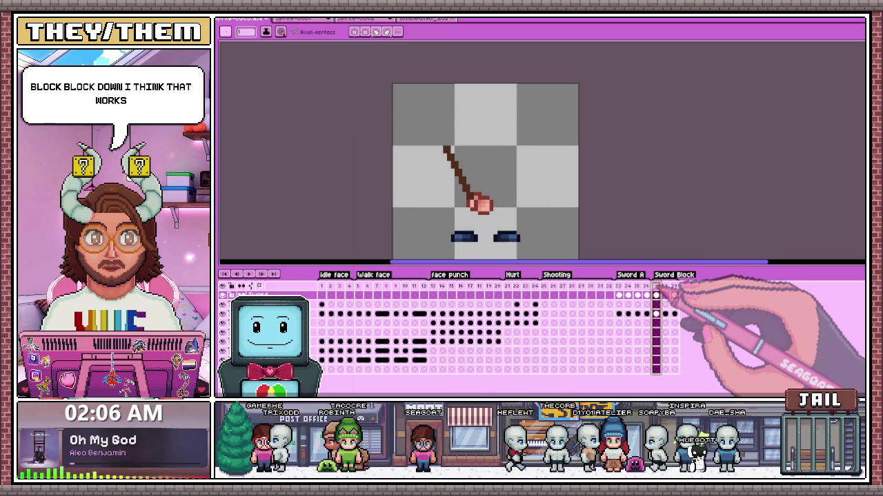
scroll(438, 155, "up", 1)
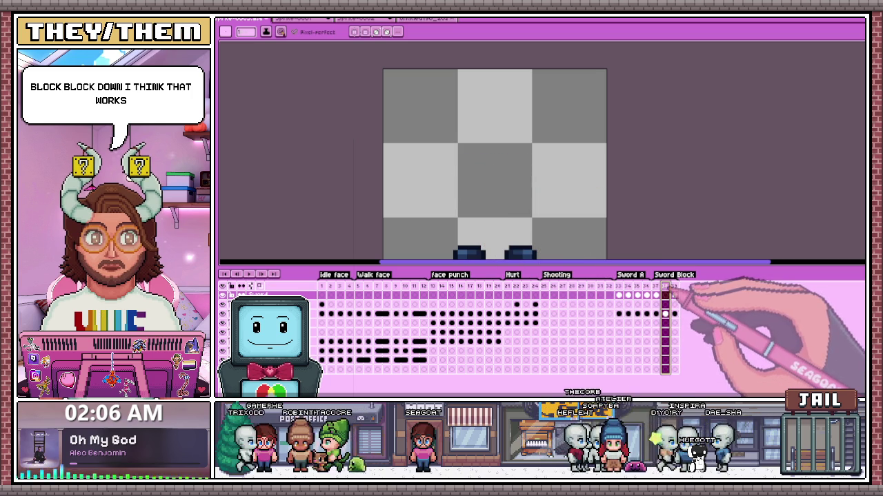
Step: Turn on onion skin and marquee the hand area on frame 38's sword layer
left_click(259, 285)
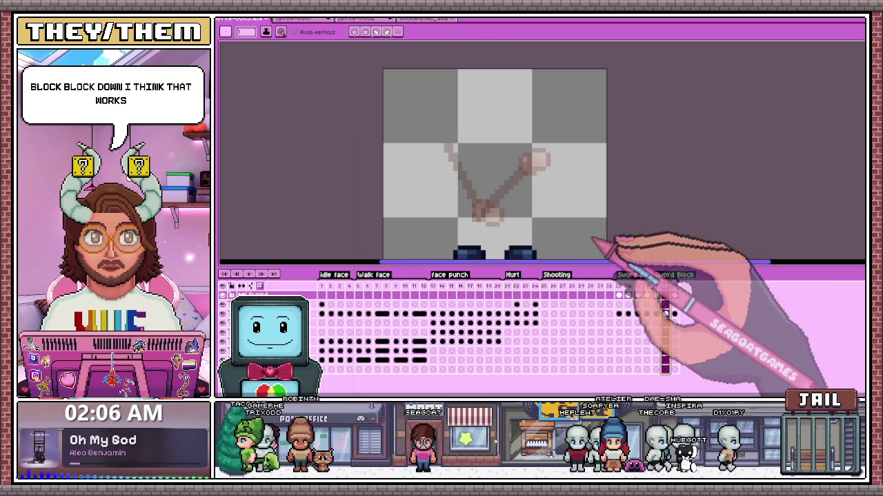
left_click(618, 314)
key("m")
left_click_drag(467, 197, 517, 235)
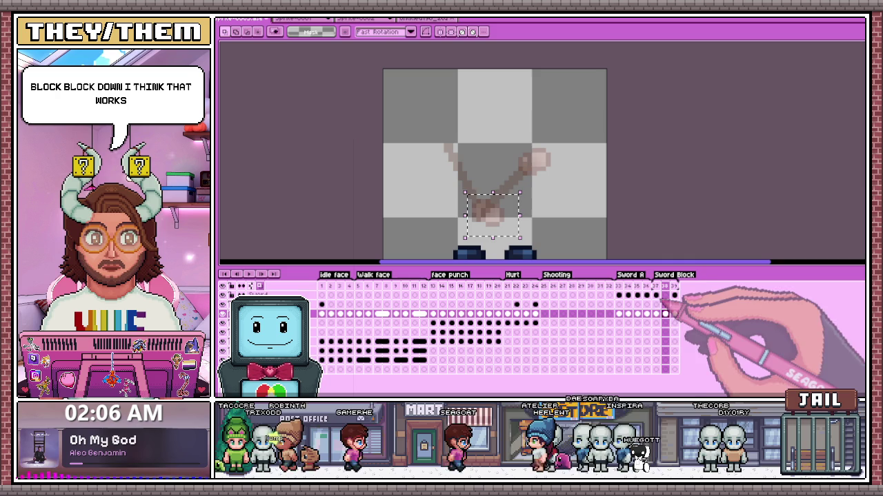
Step: Copy the hand from frame 37 into frame 38 and transform it to the right
left_click(656, 295)
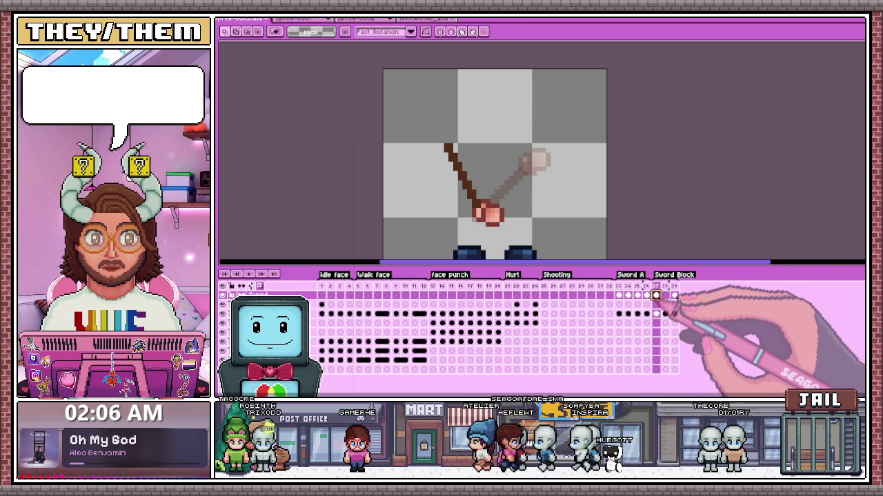
left_click_drag(460, 193, 511, 233)
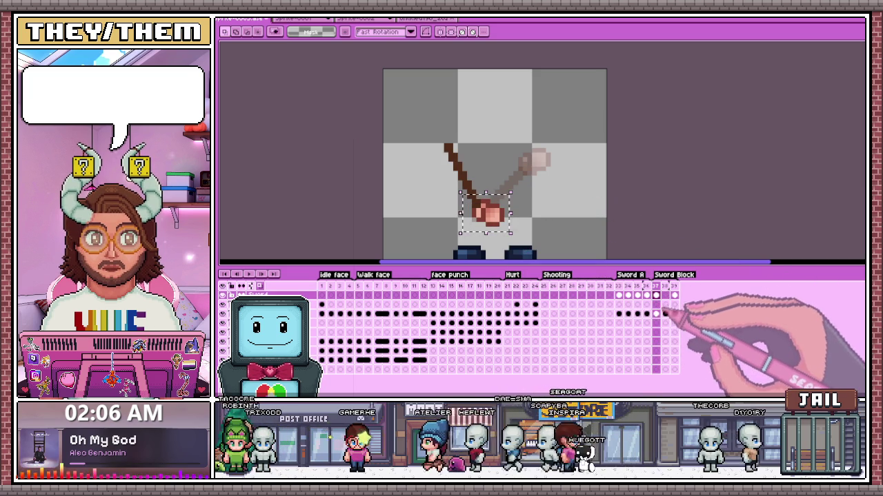
left_click(665, 314)
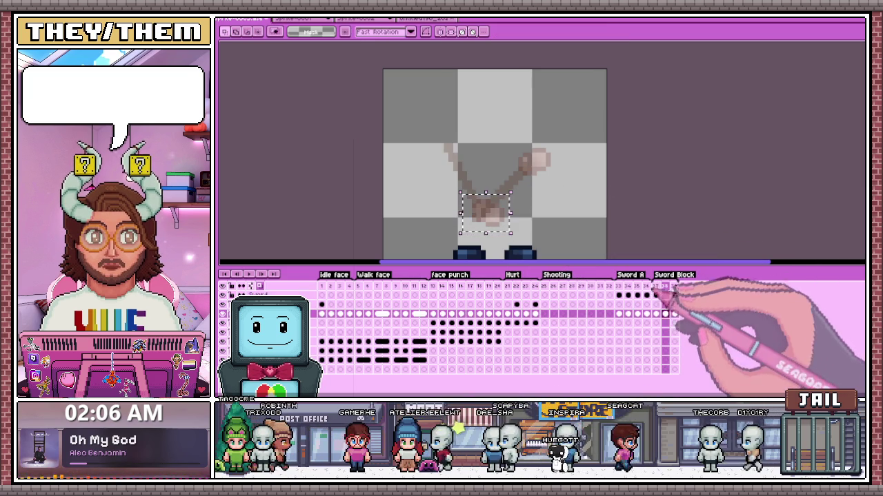
key("ctrl+v")
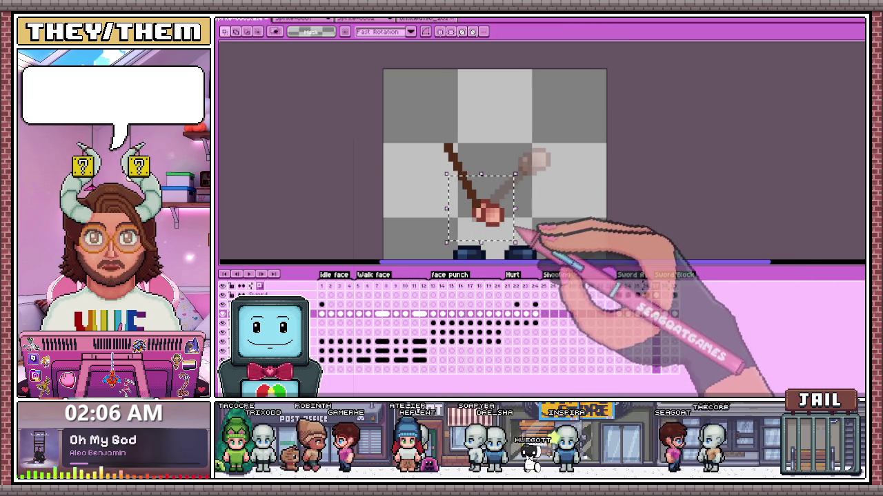
key("ctrl+t")
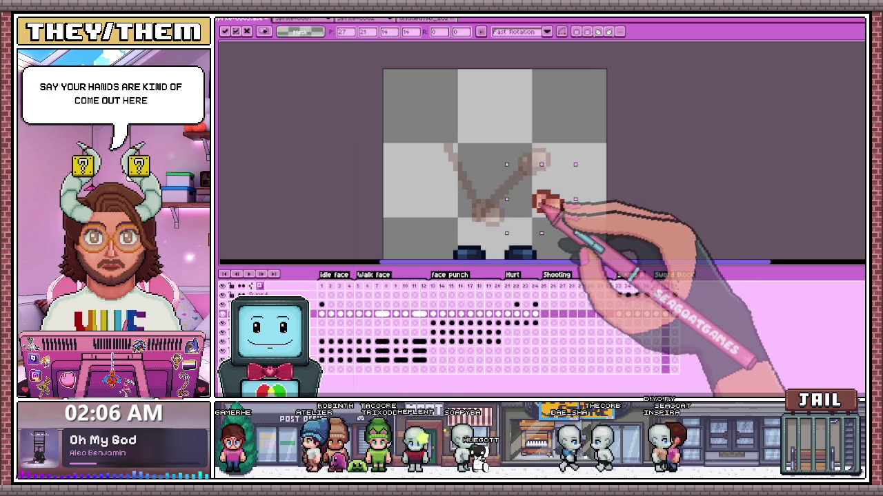
left_click(621, 204)
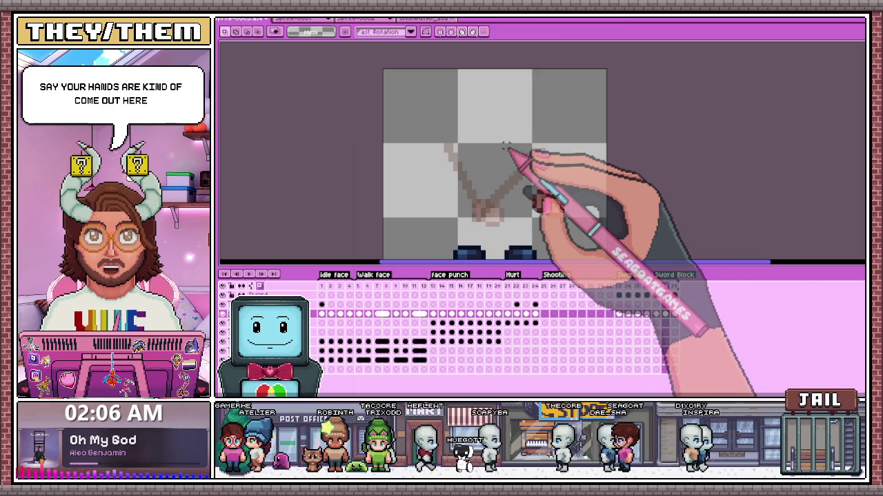
Step: Adjust the pasted hand's position, undoing the extra move to the right
left_click_drag(538, 163, 537, 201)
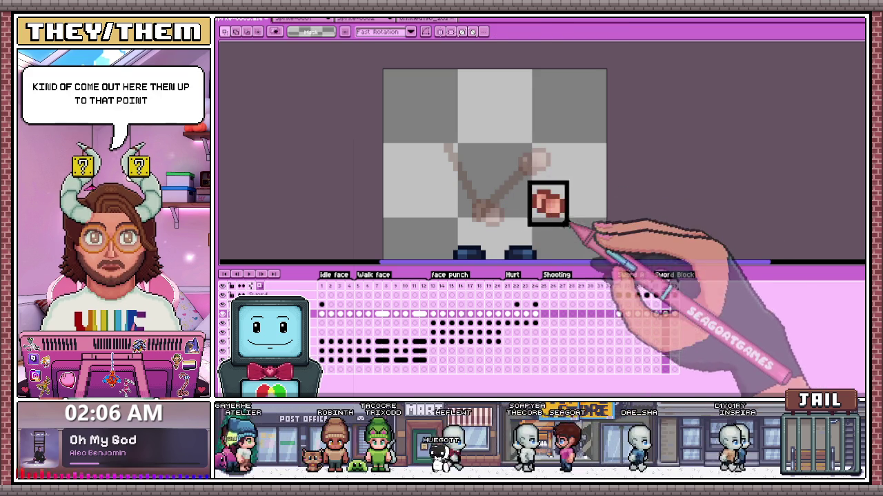
left_click(564, 217)
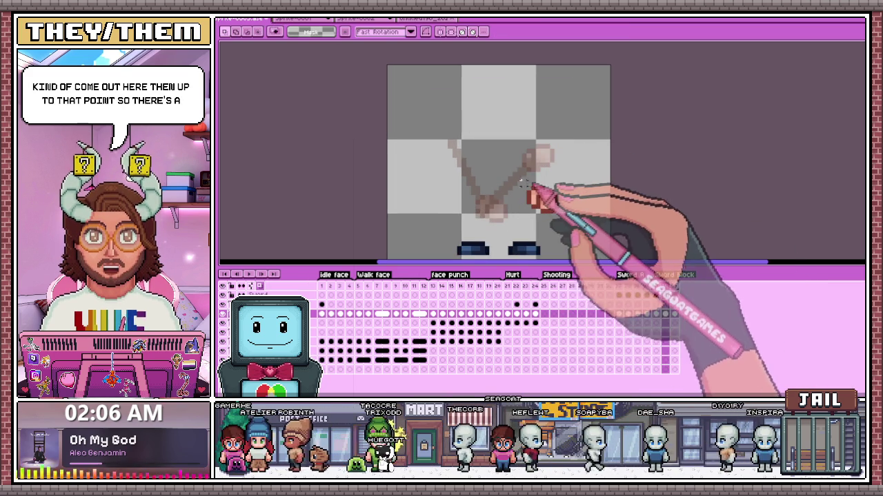
key("ctrl+z")
left_click(667, 296)
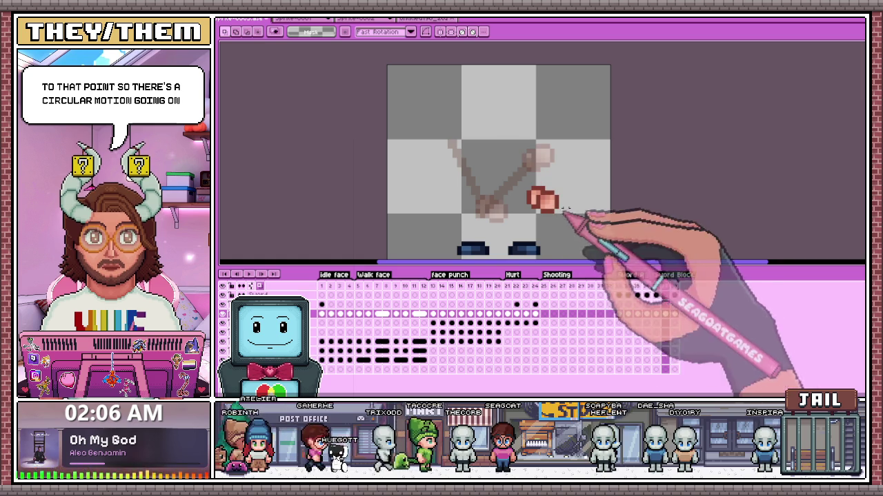
key("Return")
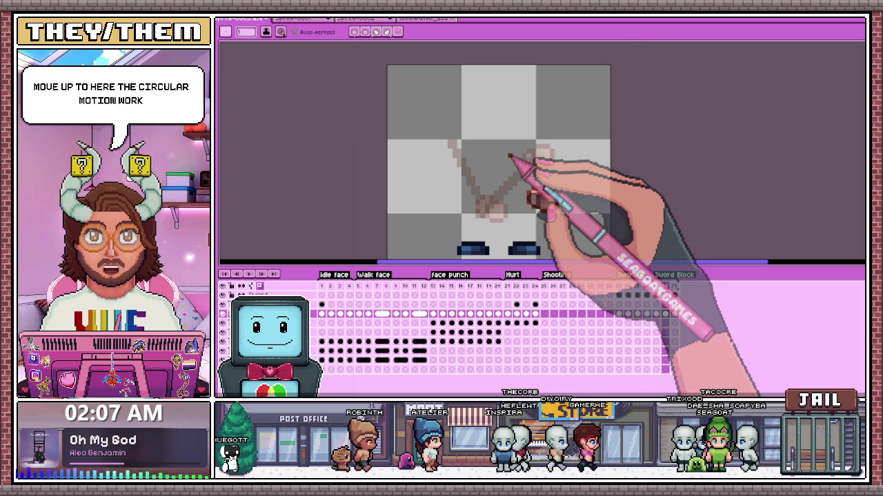
Step: Draw a nearly flat brown blade running left from the hand
scroll(529, 195, "up", 1)
scroll(539, 206, "up", 1)
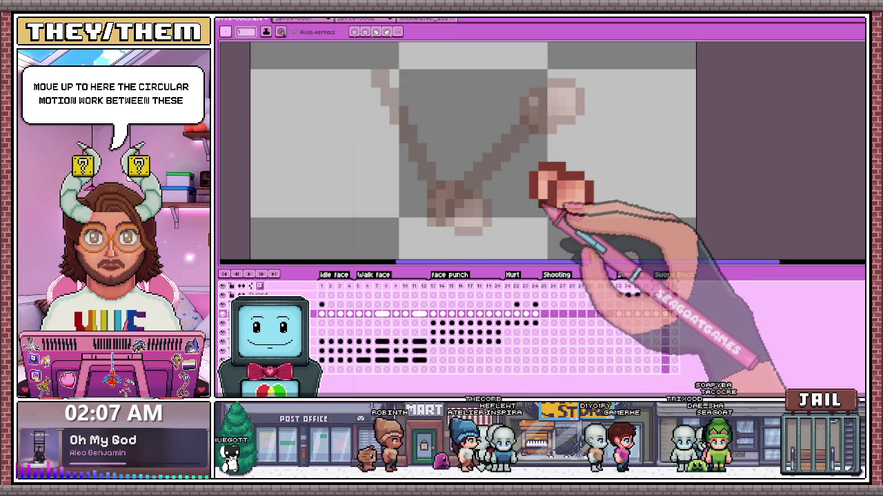
left_click_drag(465, 202, 522, 202)
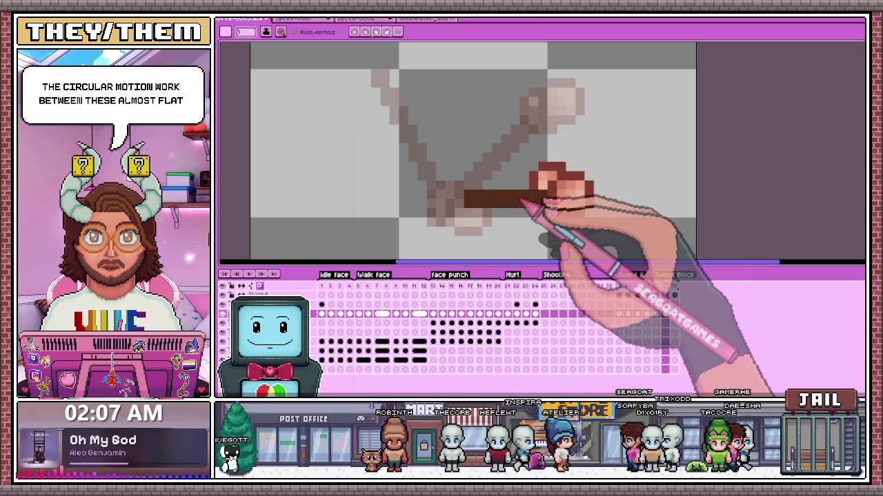
mouse_move(457, 203)
left_mouse_down()
mouse_move(419, 204)
mouse_move(481, 209)
left_mouse_up()
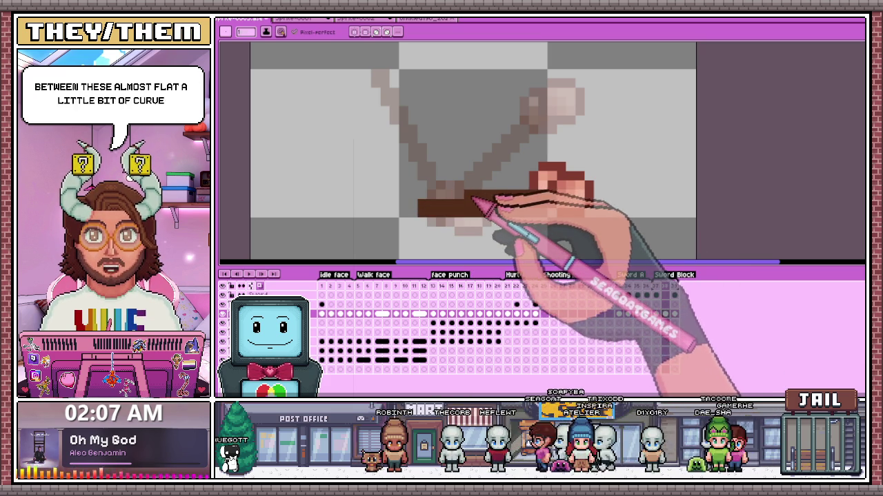
scroll(531, 225, "down", 4)
scroll(530, 225, "down", 2)
scroll(531, 224, "up", 3)
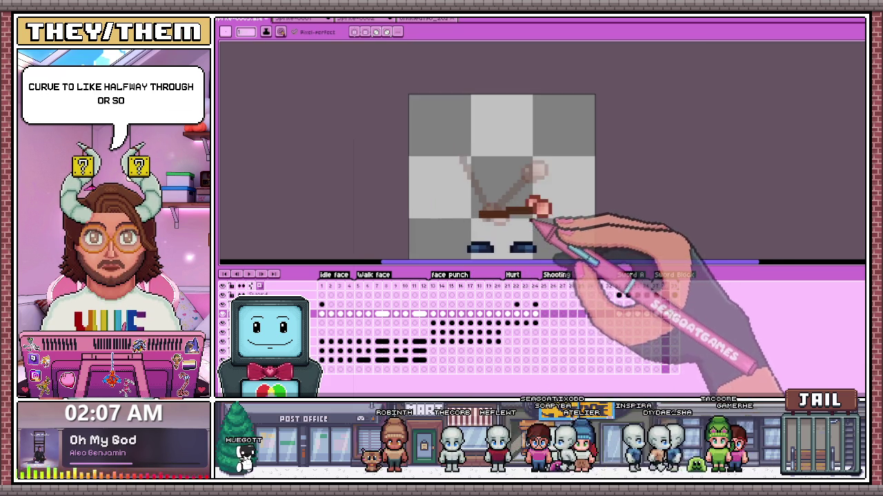
scroll(551, 200, "up", 2)
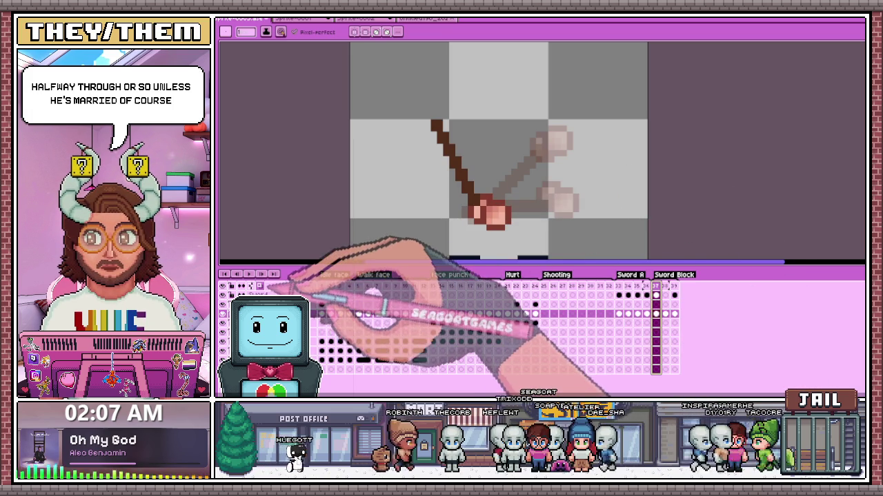
Step: Turn off onion skin, play the animation, and return to frame 38
key("F3")
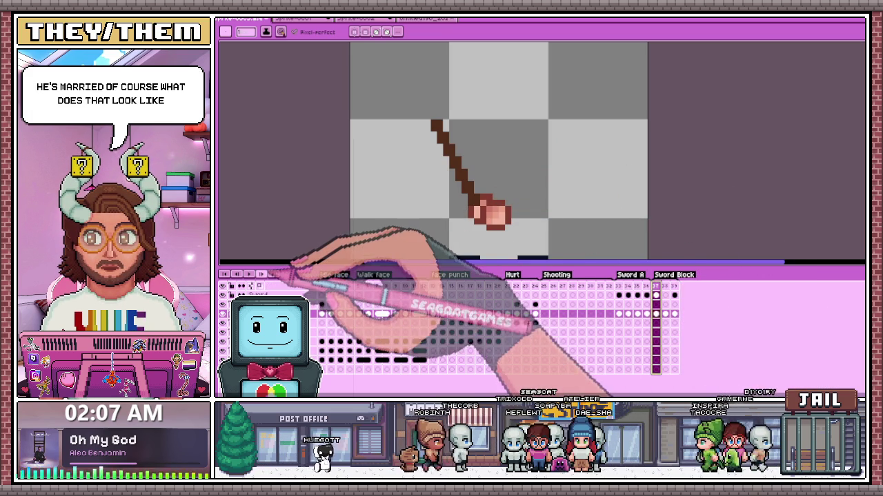
key("Return")
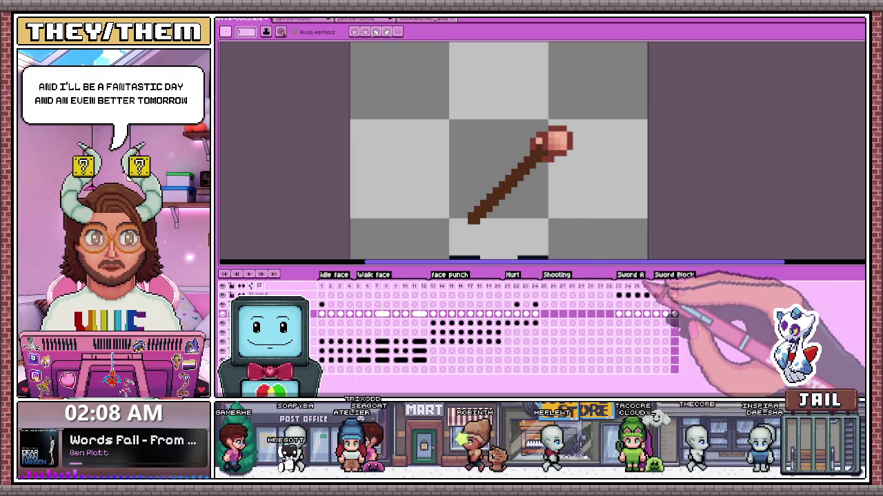
left_click(673, 285)
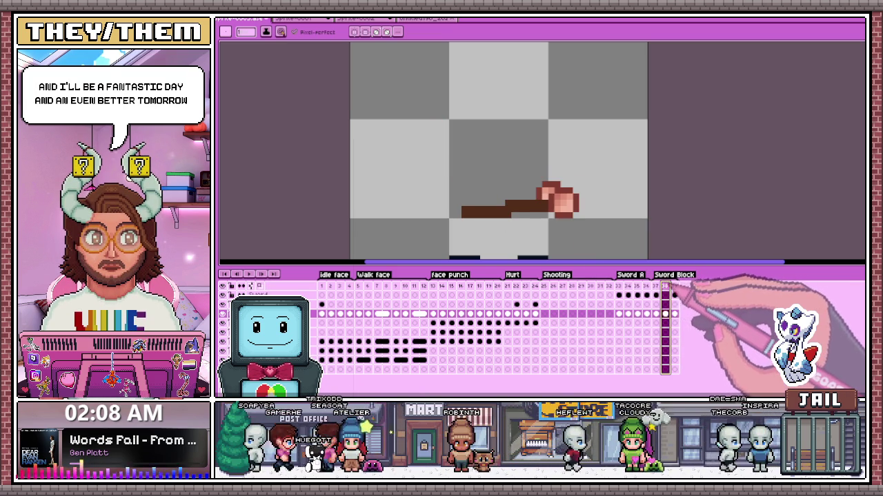
left_click(665, 286)
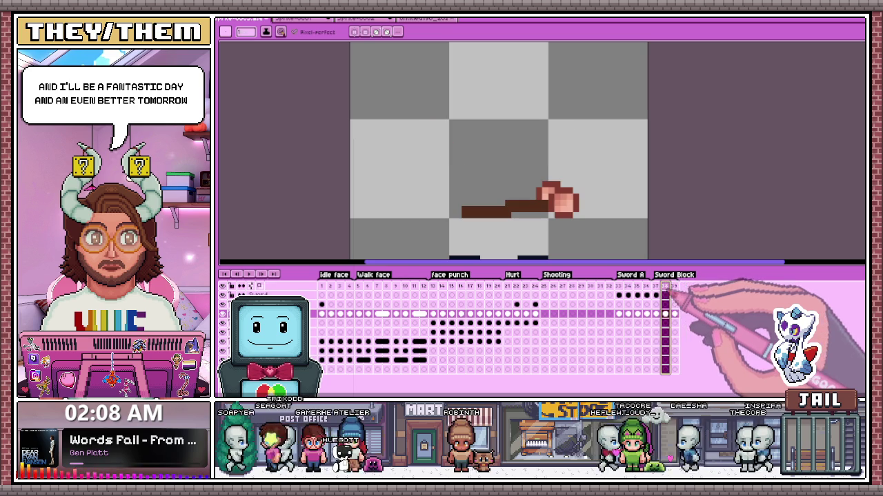
scroll(506, 200, "up", 1)
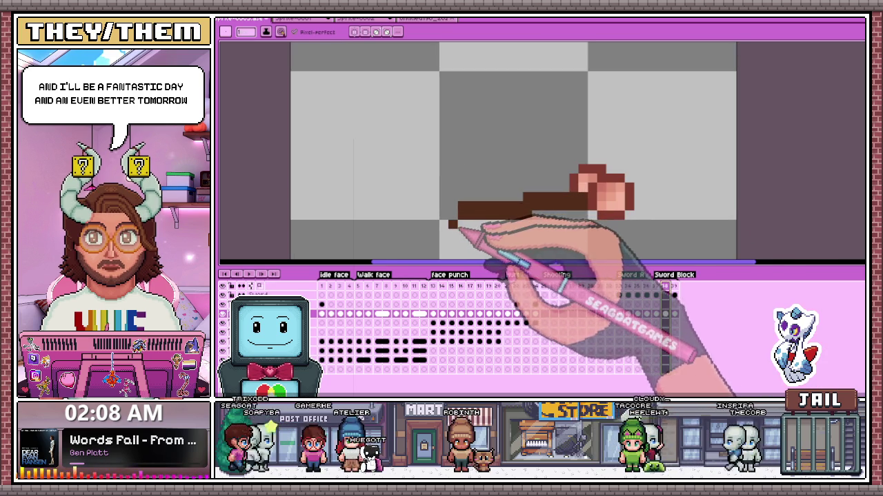
scroll(508, 198, "down", 2)
scroll(462, 196, "up", 1)
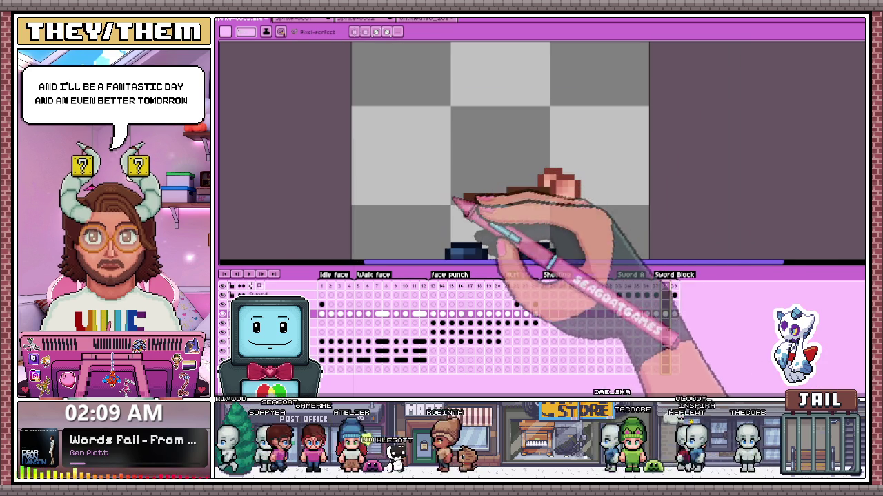
left_click(674, 286)
left_click(665, 285)
left_click(673, 285)
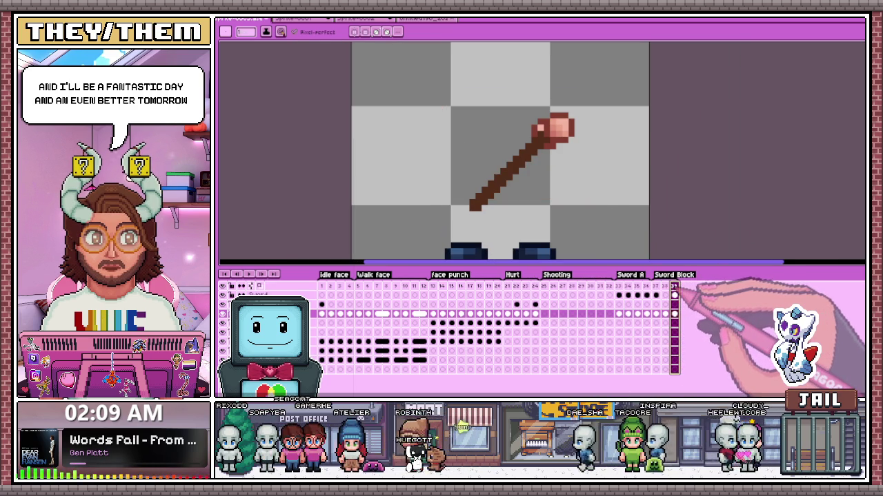
scroll(566, 182, "down", 1)
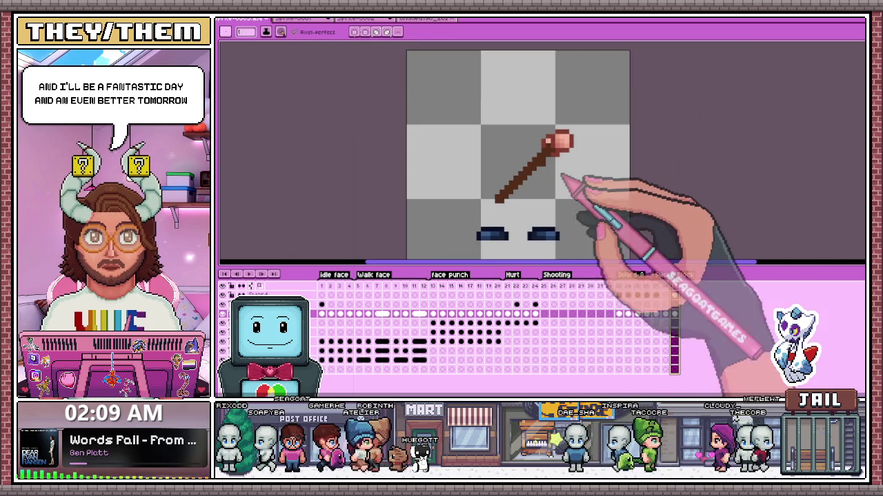
scroll(546, 190, "down", 1)
scroll(548, 190, "down", 1)
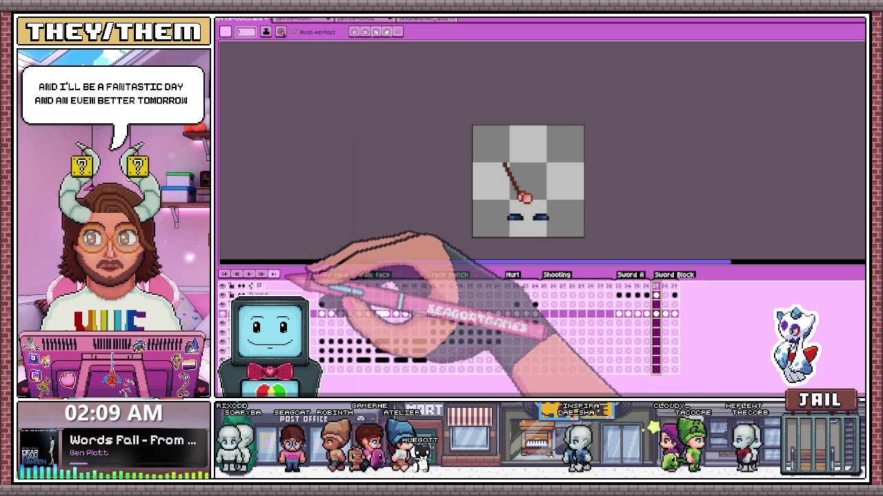
left_click(262, 274)
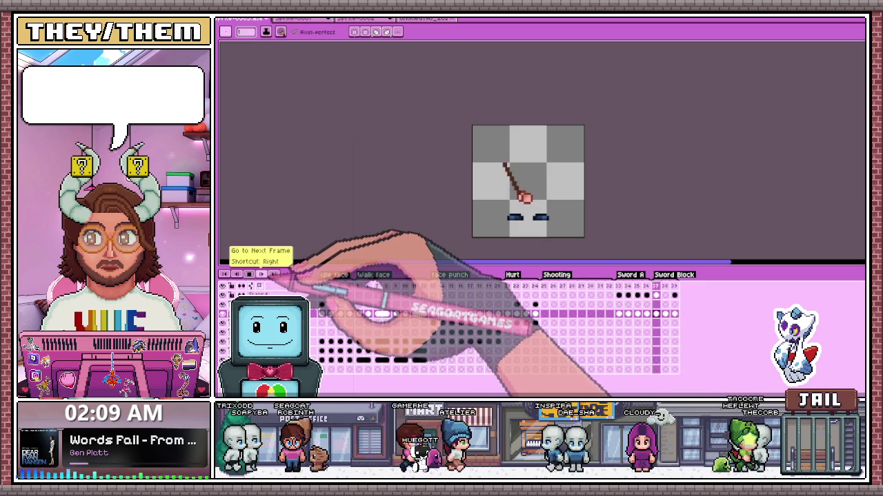
left_click(544, 285)
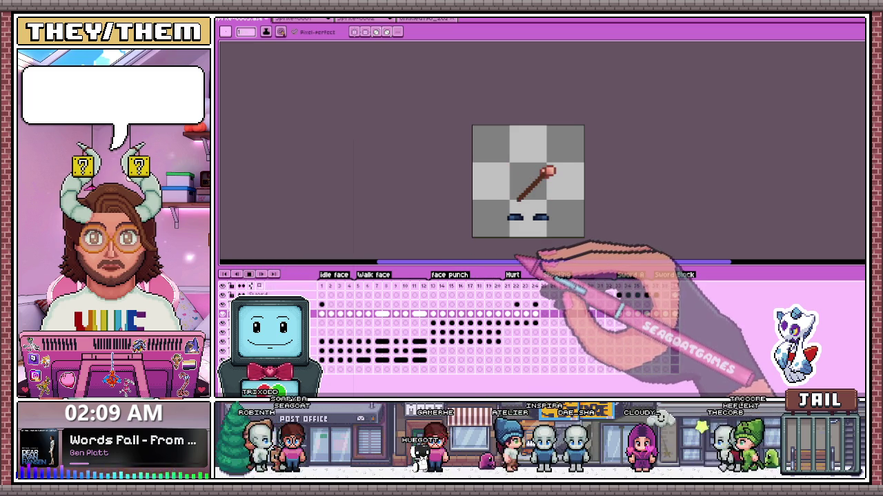
key("Right")
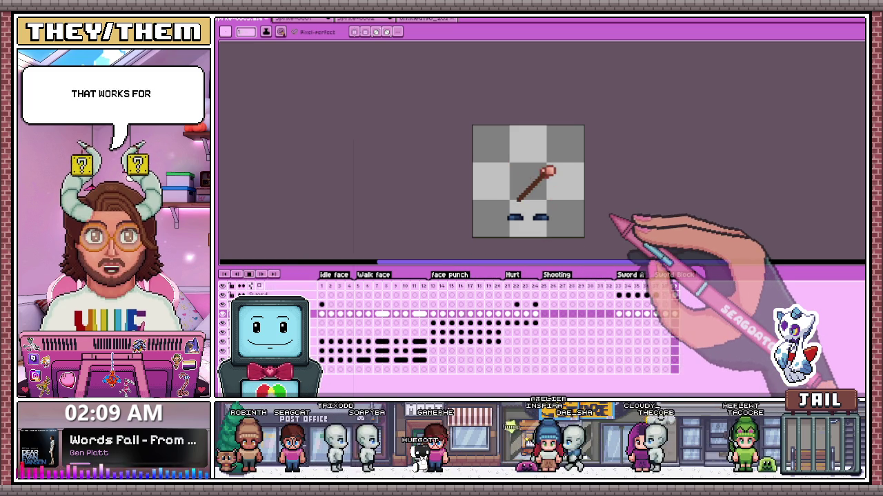
left_click(664, 286)
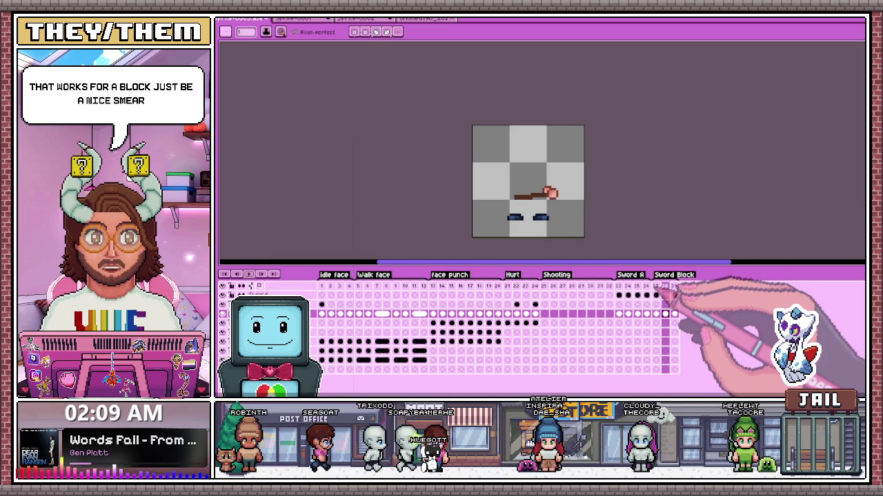
key("Left")
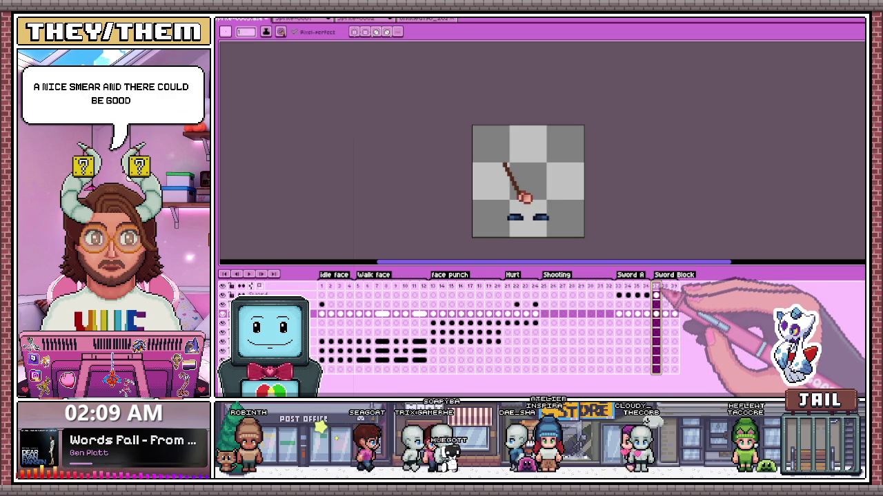
scroll(561, 198, "up", 1)
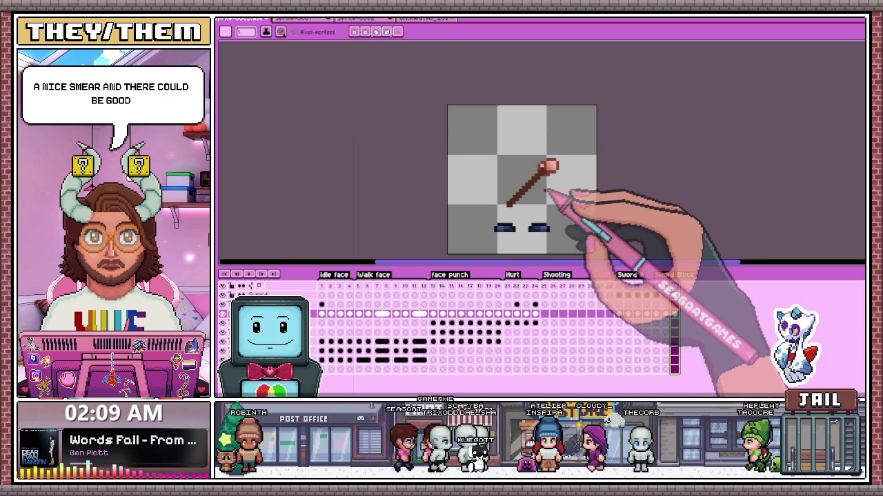
scroll(571, 197, "up", 1)
scroll(611, 246, "down", 1)
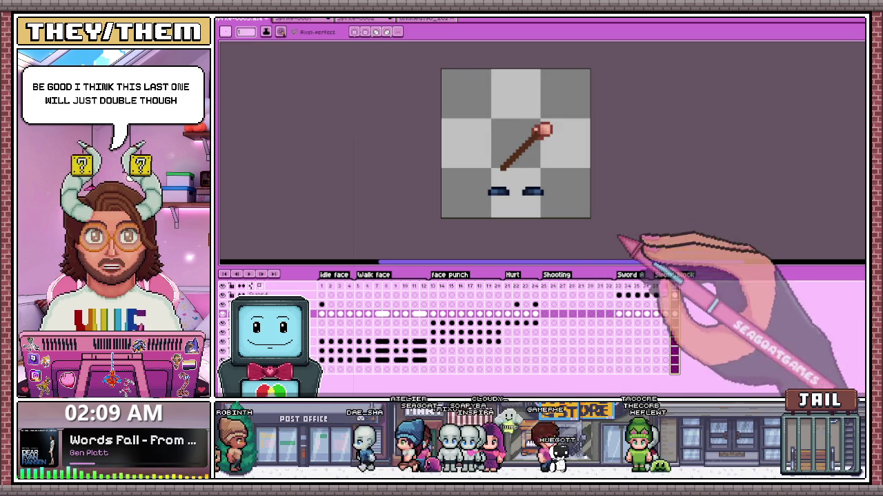
scroll(558, 208, "up", 1)
left_click(655, 295)
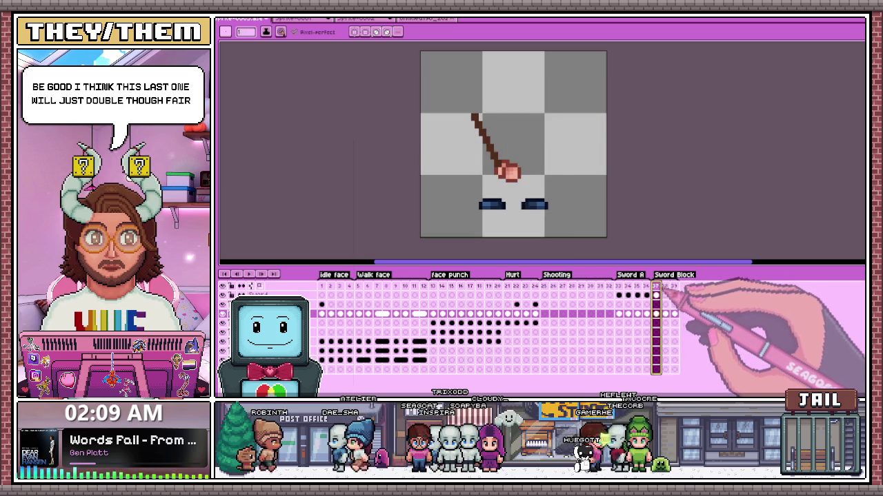
left_click(665, 295)
left_click(674, 295)
left_click(655, 295)
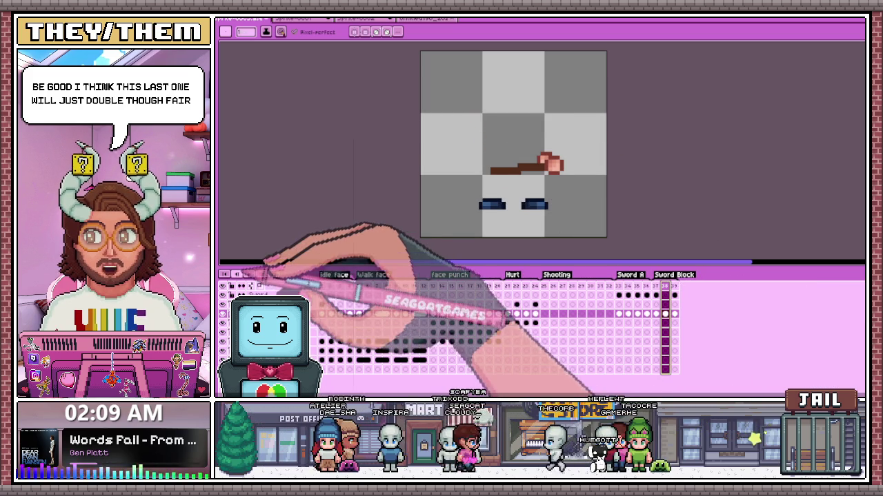
left_click(318, 285)
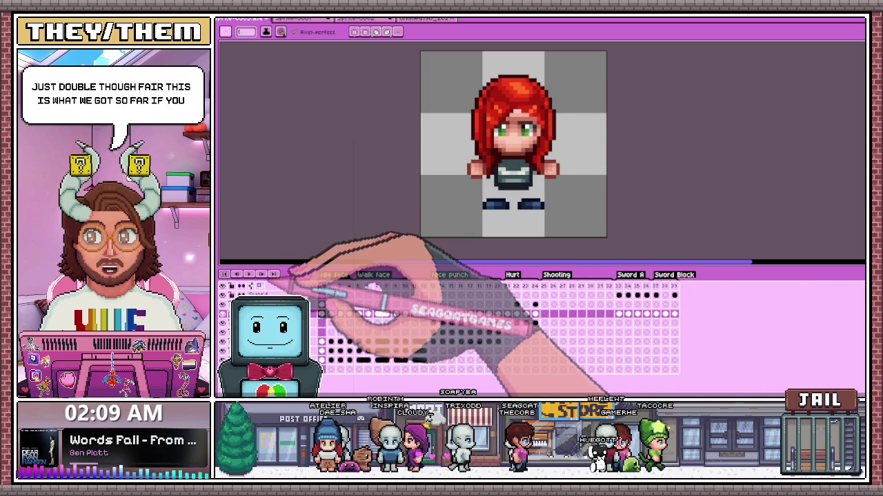
left_click(249, 274)
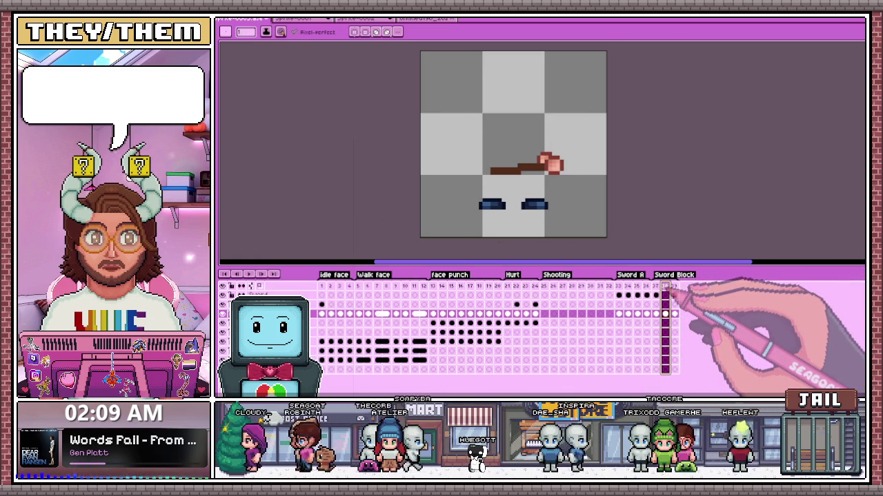
scroll(514, 158, "up", 2)
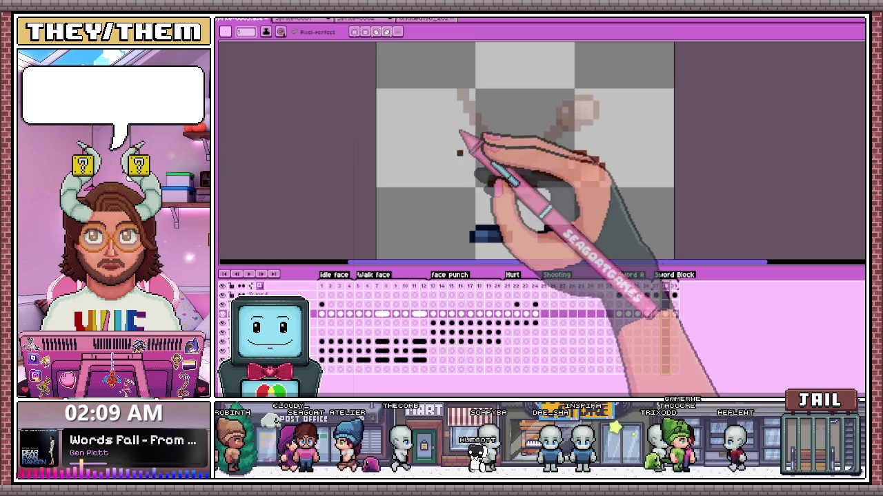
Step: Draw a curved brown smear arc from the upper left down toward the hilt
mouse_move(461, 96)
left_mouse_down()
mouse_move(510, 178)
mouse_move(482, 166)
left_mouse_up()
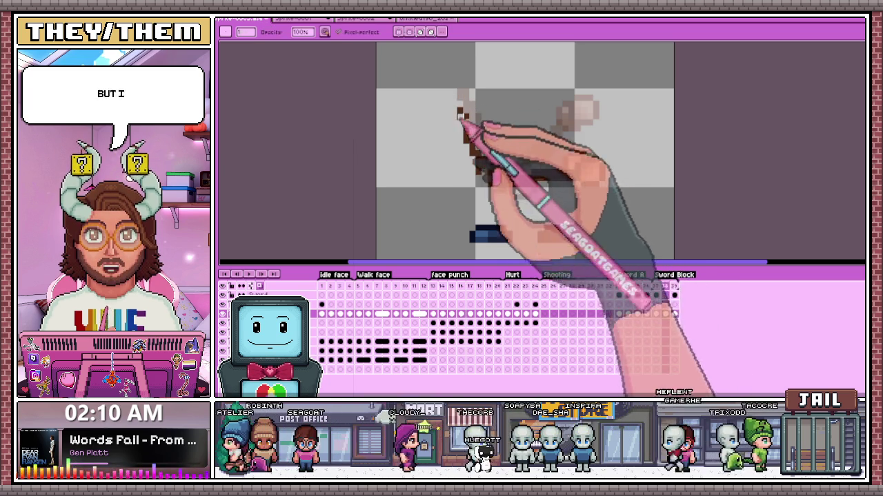
mouse_move(469, 121)
left_mouse_down()
mouse_move(487, 164)
mouse_move(521, 180)
left_mouse_up()
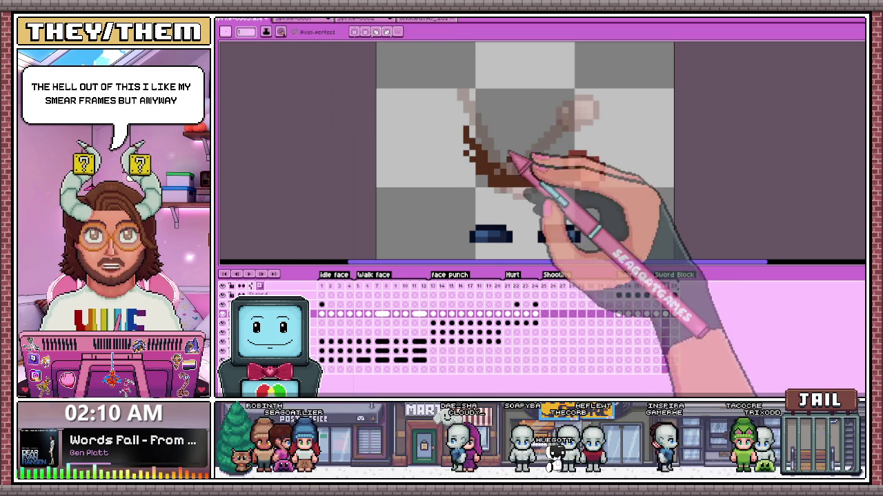
left_click_drag(466, 133, 452, 129)
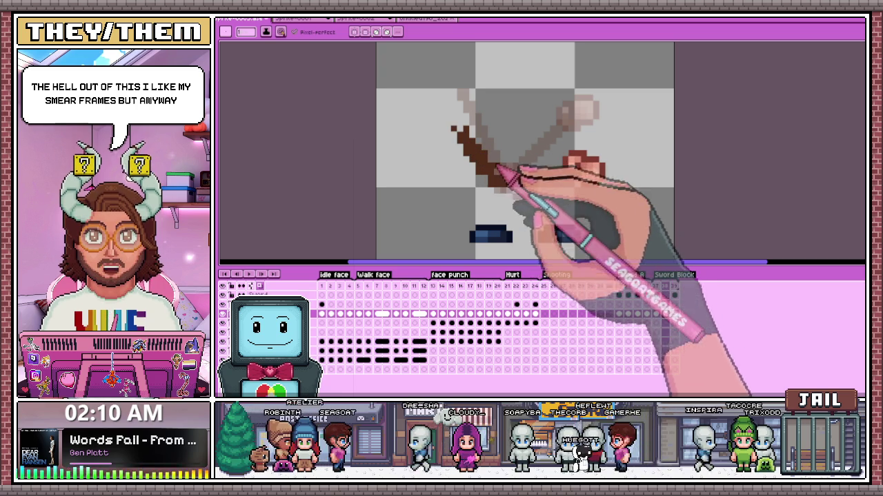
left_click_drag(510, 178, 569, 170)
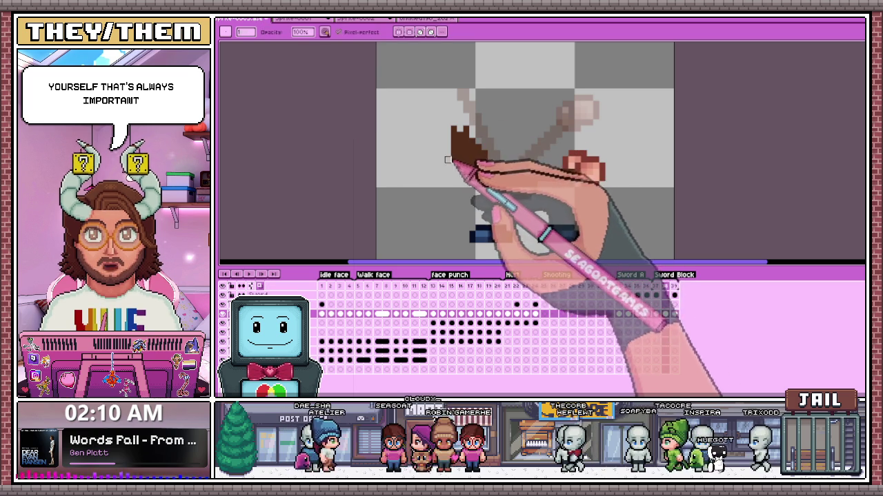
Step: Clean the smear's lower-left edge with the Pencil and Eraser
left_click_drag(473, 183, 504, 178)
key("e")
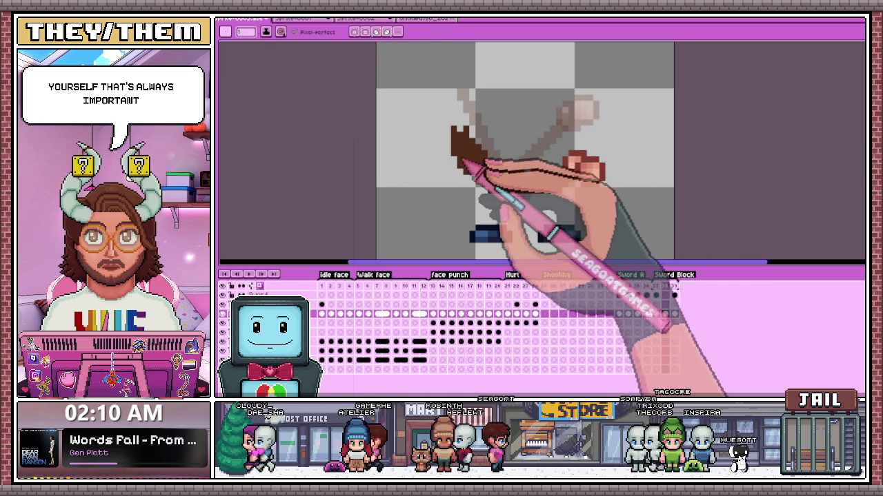
key("b")
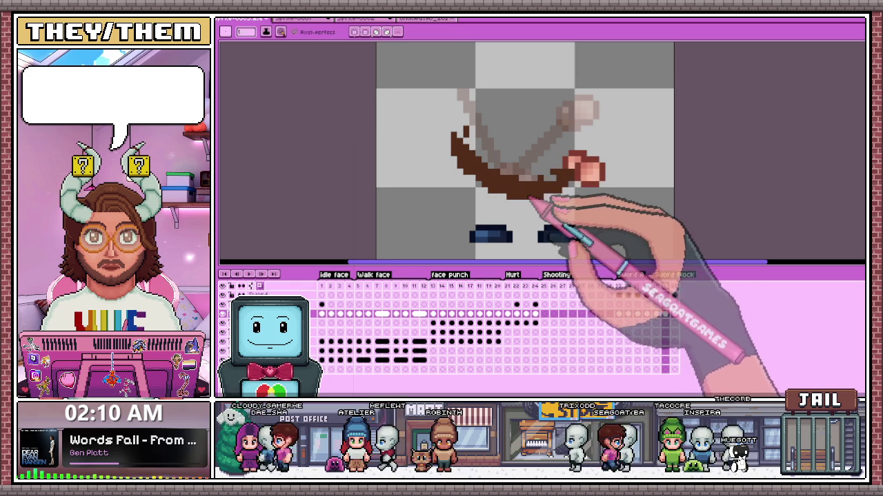
key("e")
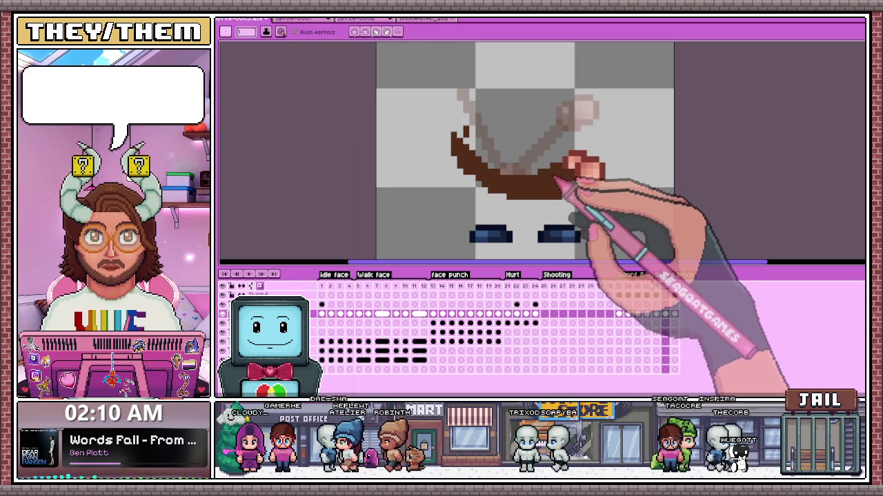
scroll(552, 185, "down", 2)
left_click(657, 294)
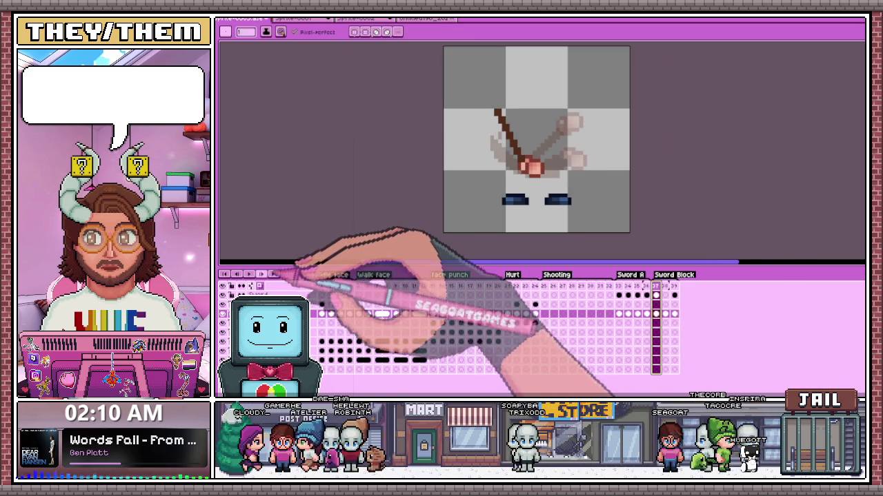
Step: Play the animation, select the next frame, and draw a brown diagonal smear stroke from the fist
left_click(249, 275)
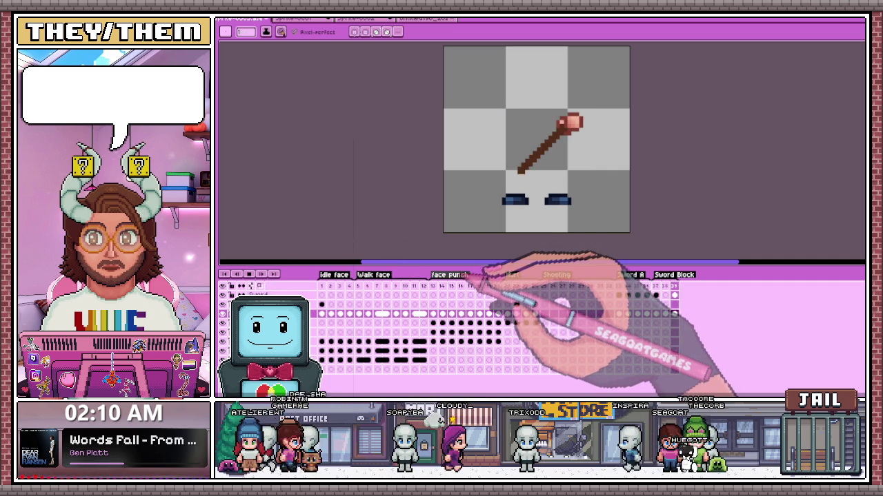
left_click(655, 286)
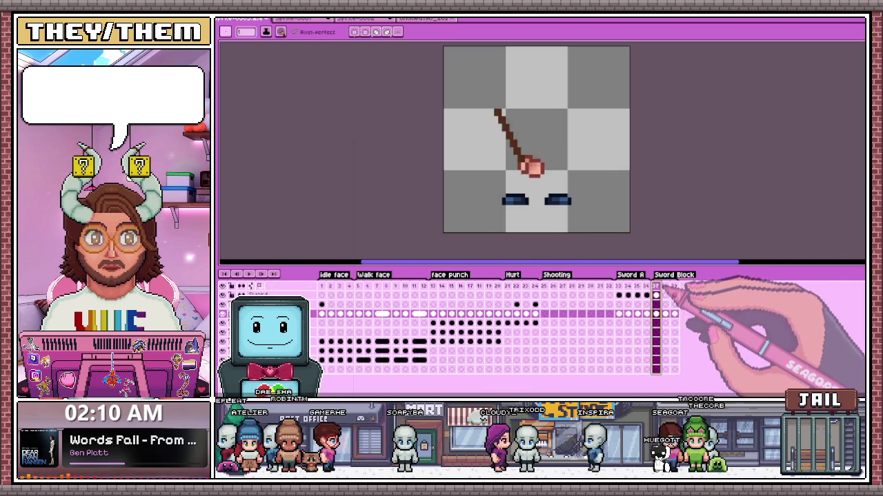
left_click(665, 287)
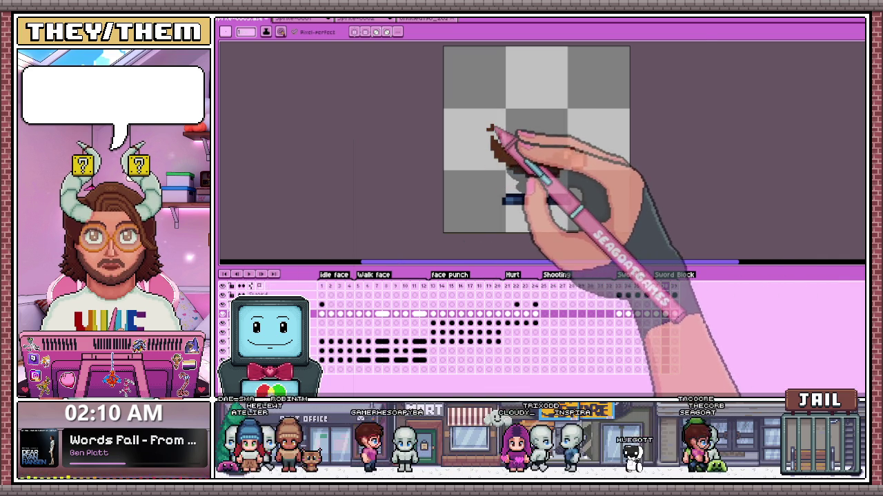
scroll(490, 127, "up", 1)
mouse_move(491, 135)
left_mouse_down()
mouse_move(541, 190)
mouse_move(540, 180)
left_mouse_up()
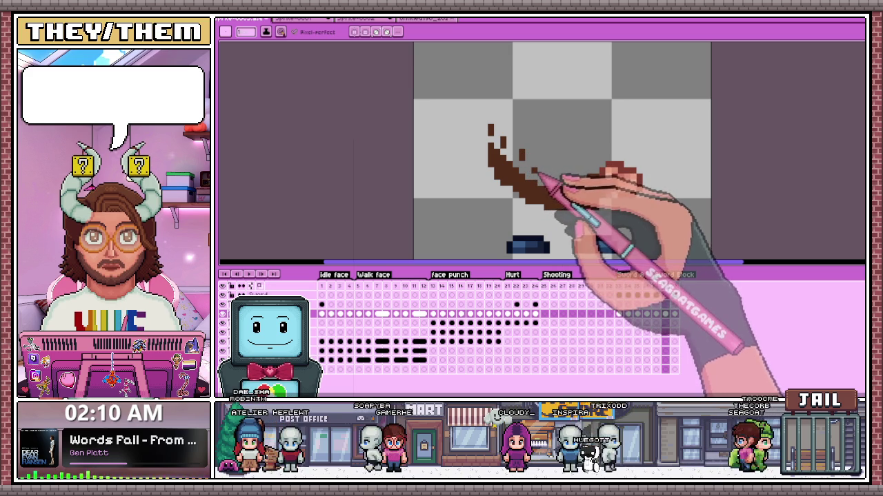
key("b")
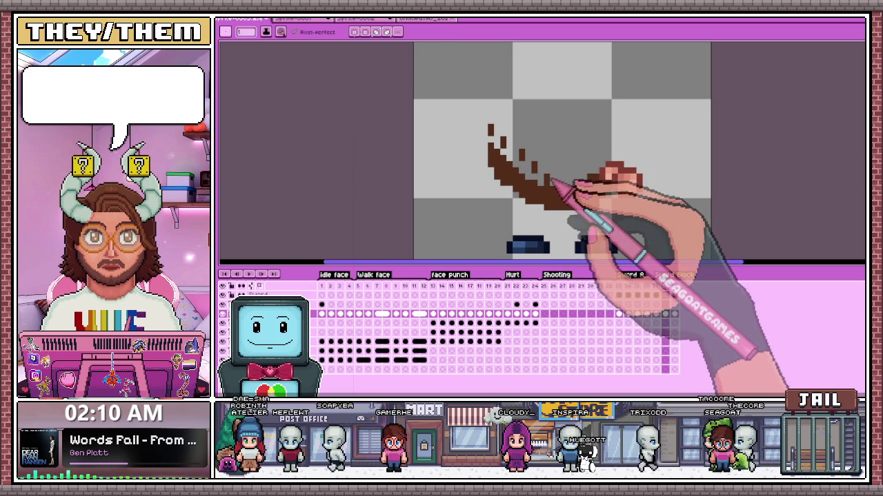
left_click_drag(547, 184, 492, 134)
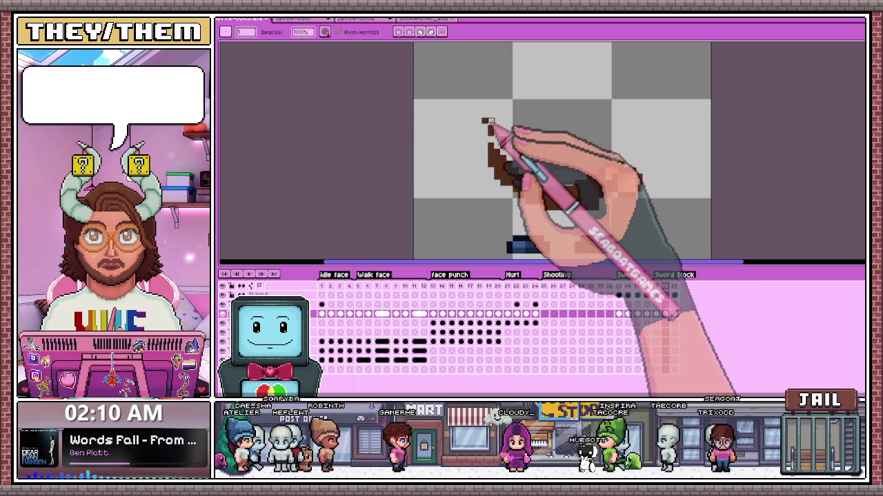
scroll(552, 157, "down", 2)
scroll(551, 157, "down", 2)
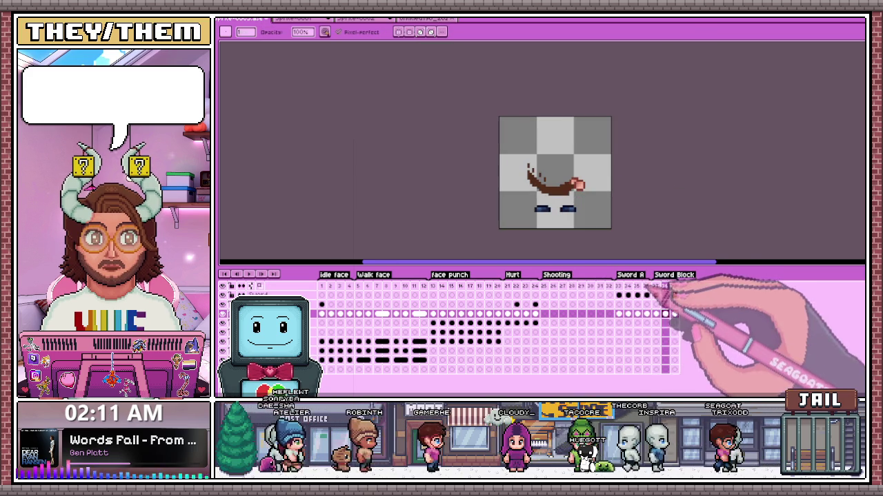
left_click(656, 295)
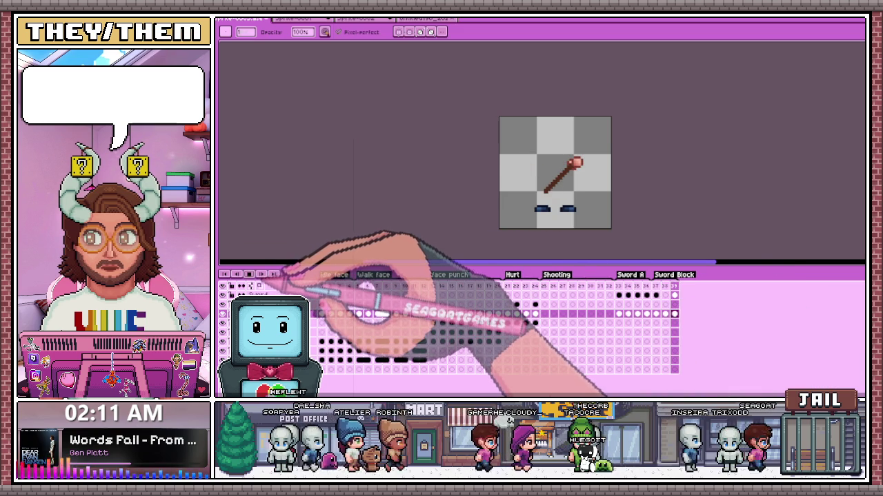
key("Right")
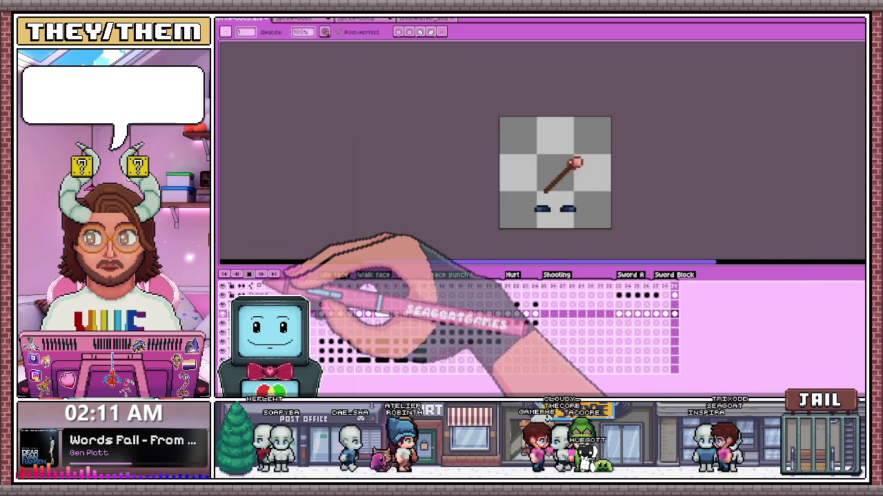
key("Left")
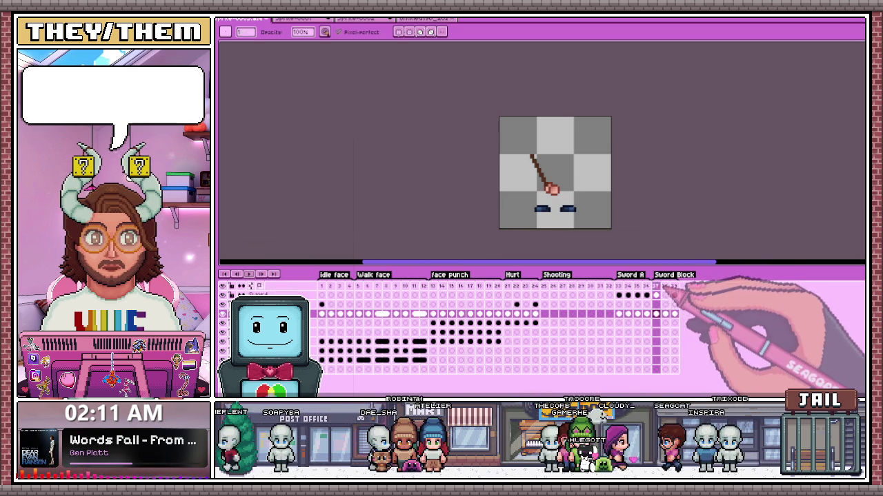
left_click(664, 295)
key("e")
scroll(528, 187, "up", 2)
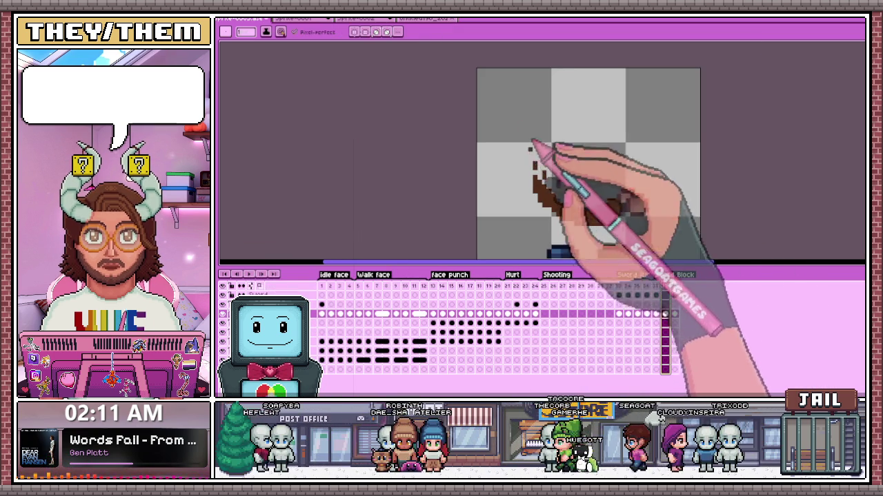
left_click(675, 295)
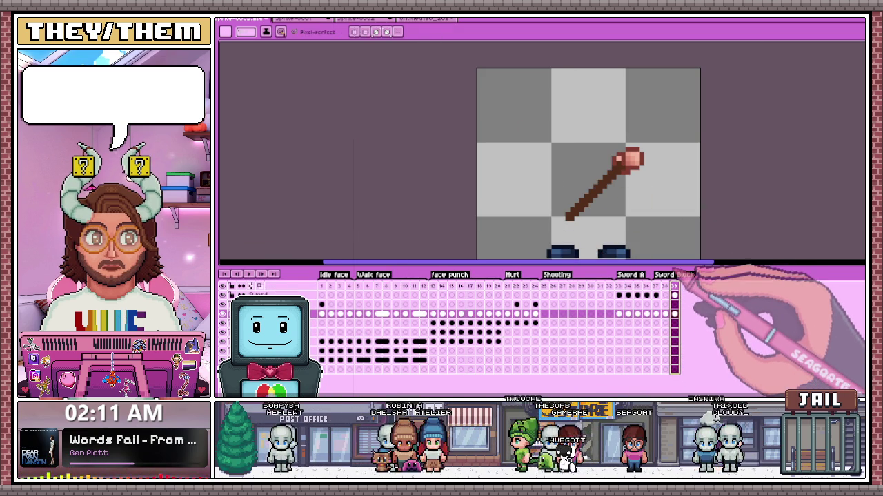
left_click(666, 287)
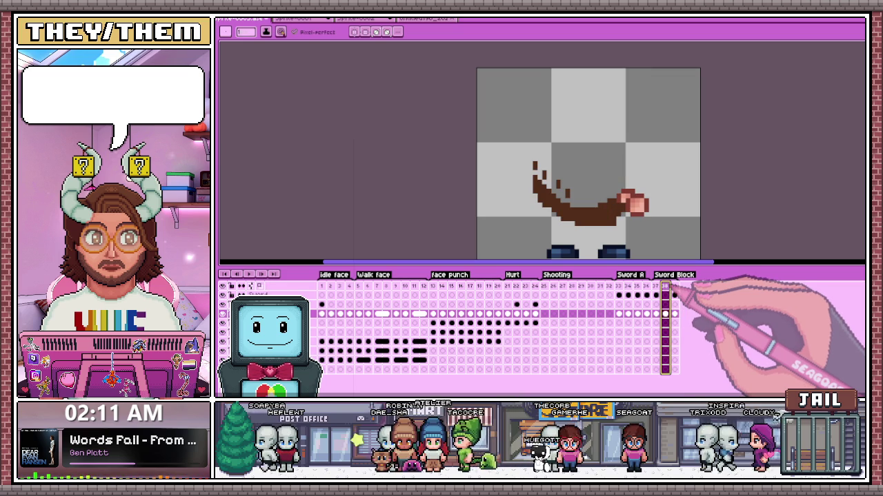
left_click(675, 287)
left_click(665, 287)
left_click(674, 287)
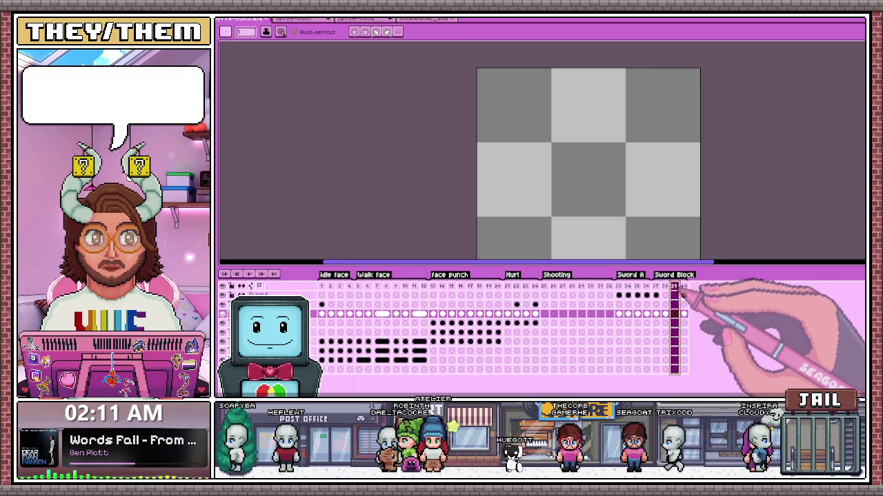
scroll(597, 193, "down", 1)
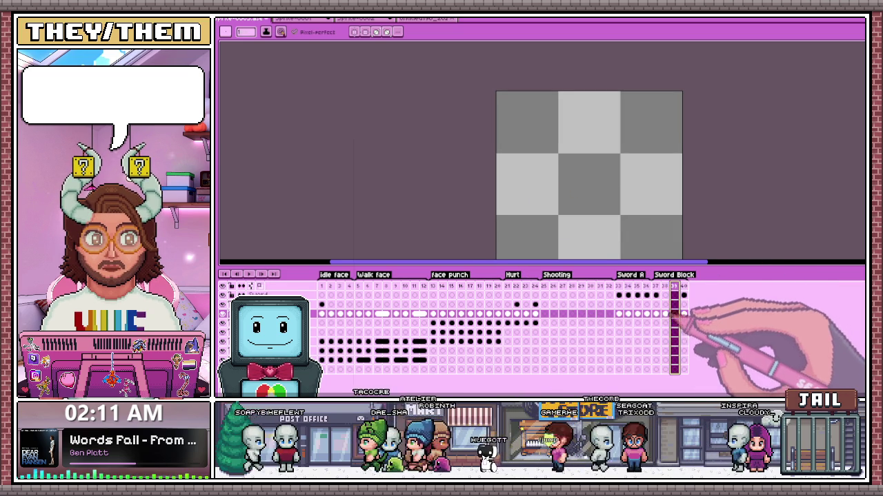
left_click(665, 315)
key("m")
scroll(559, 182, "down", 1)
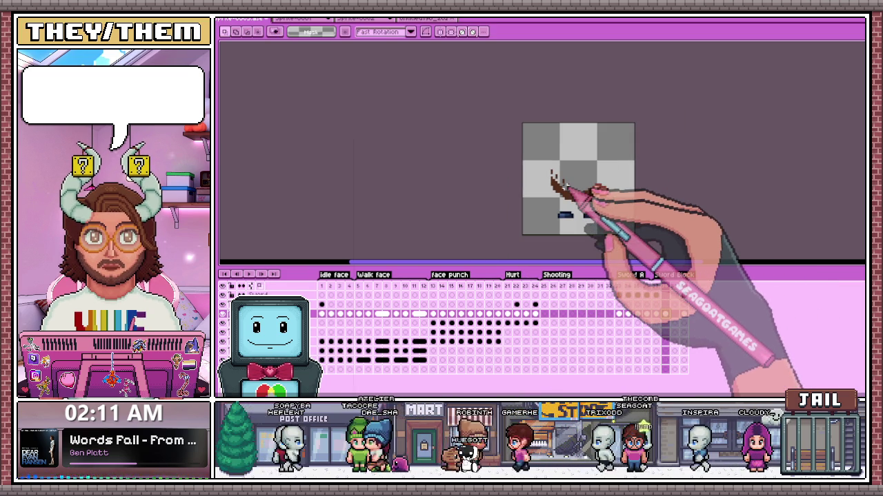
Step: Select the area around the sprite and paste it into empty frame 39
left_click_drag(520, 138, 636, 230)
key("ctrl+v")
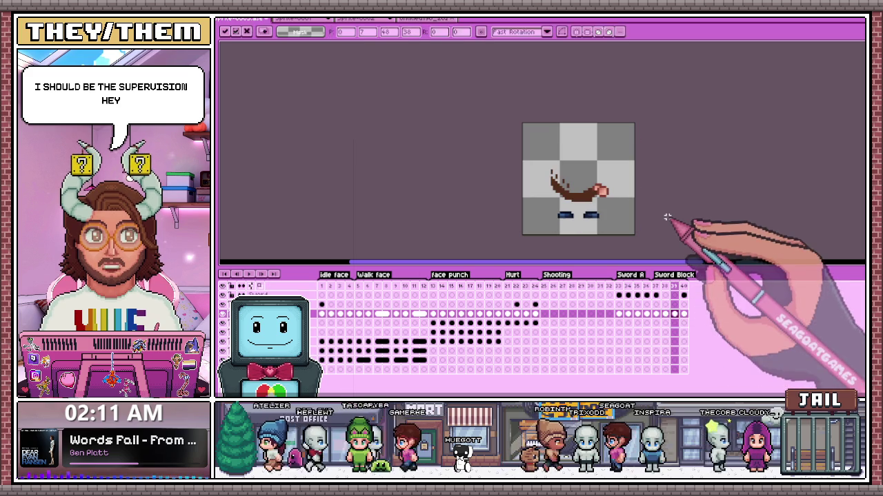
scroll(626, 186, "up", 1)
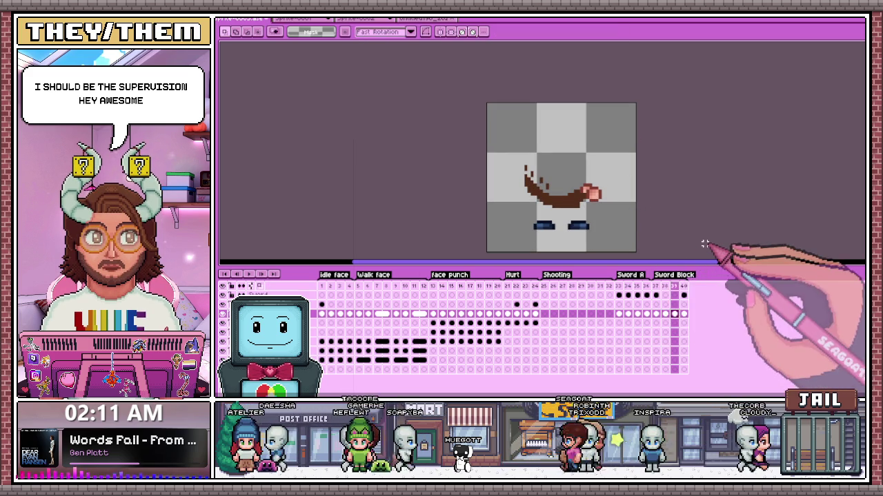
left_click(655, 295)
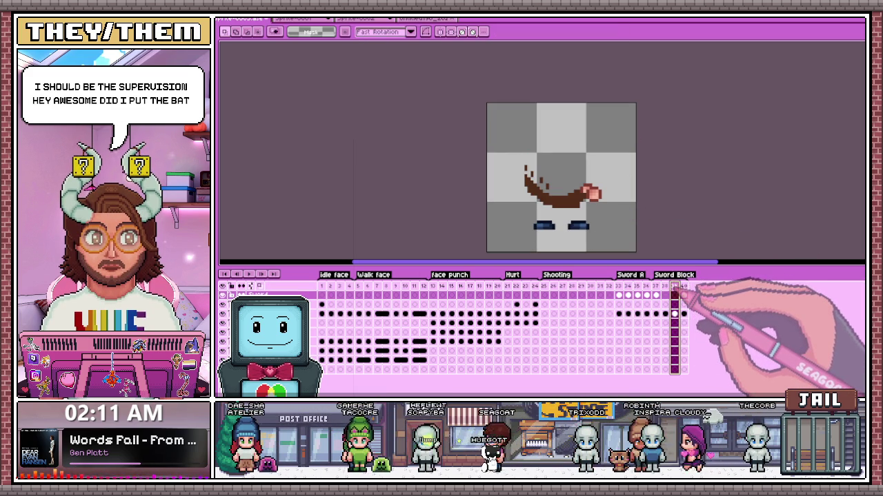
scroll(583, 213, "up", 1)
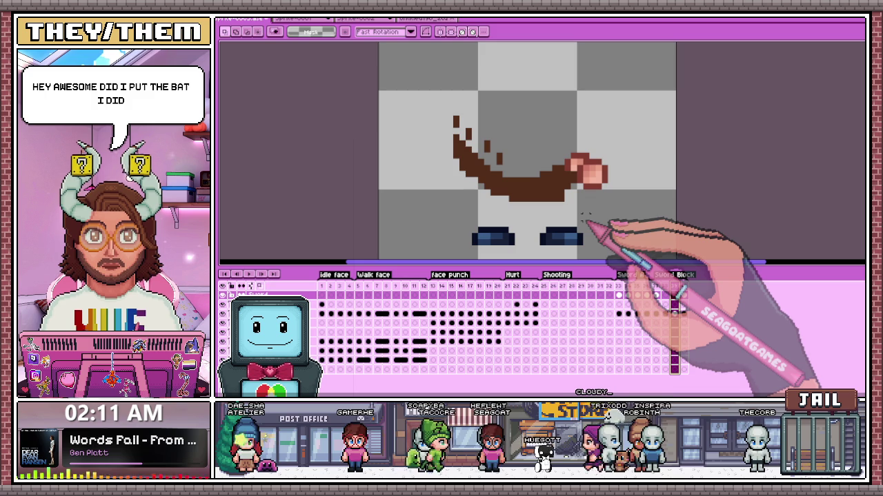
Step: Magic-wand the brown smear arc on frame 37 and paste it into frame 38
key("w")
key("m")
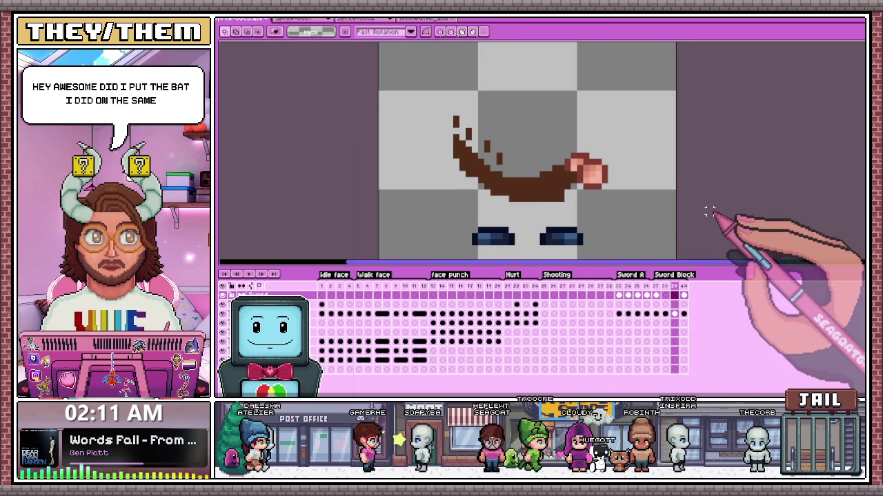
key("w")
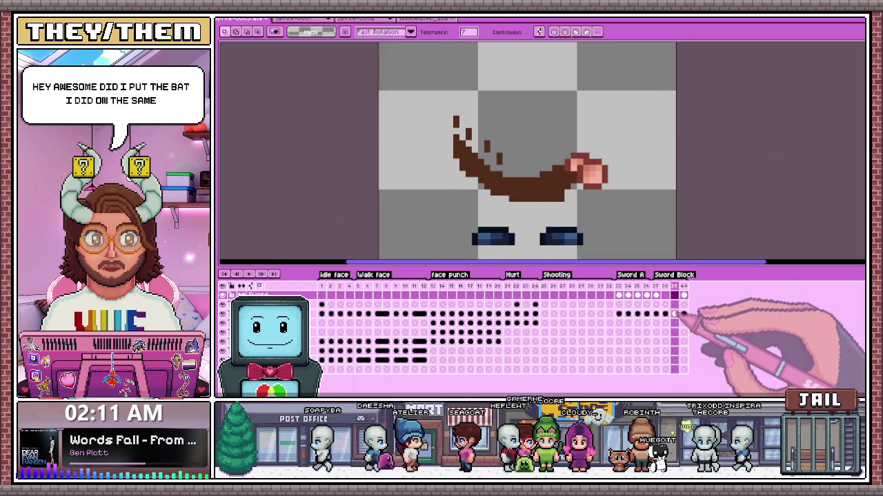
left_click(681, 314)
left_click(532, 195)
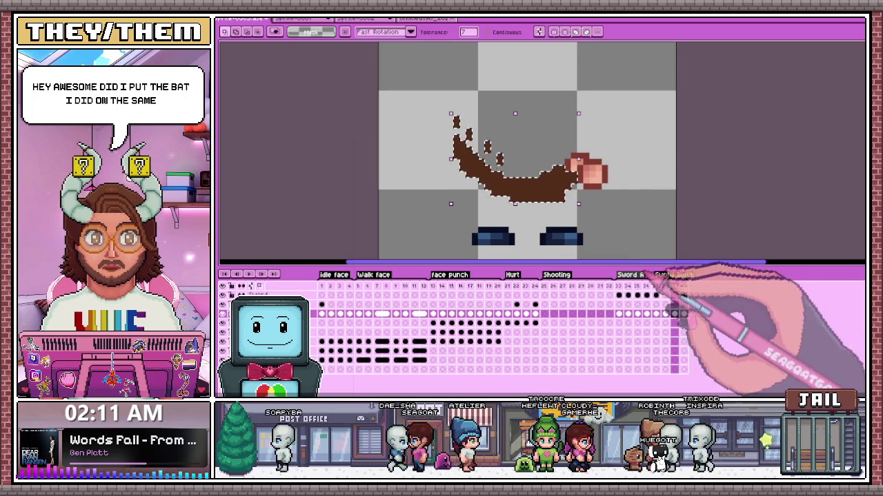
left_click(666, 295)
key("ctrl+v")
key("Return")
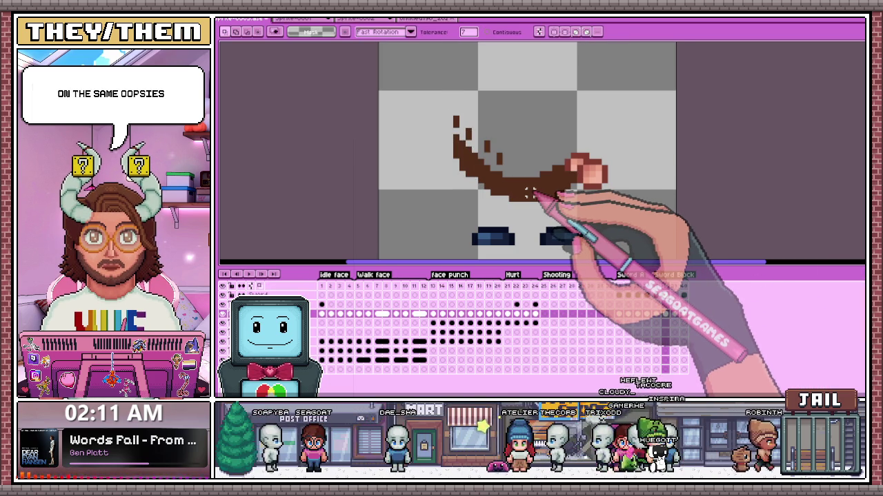
left_click(324, 303)
Step: Touch up the fist's lower-left outline with dark-red pixels picked from the fist
scroll(645, 155, "up", 3)
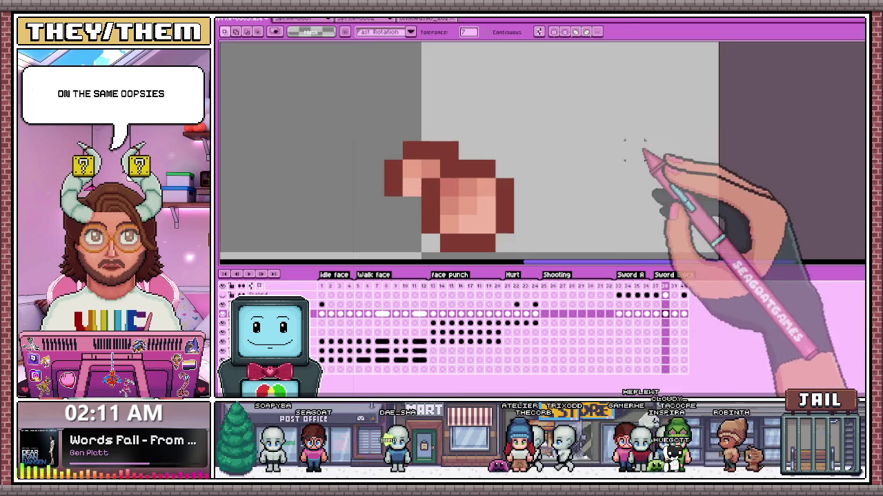
key("b")
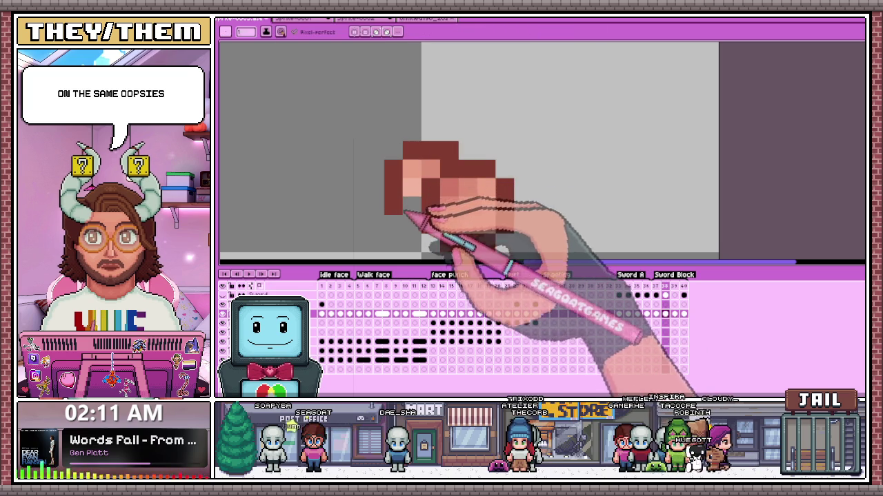
left_click_drag(393, 207, 431, 220)
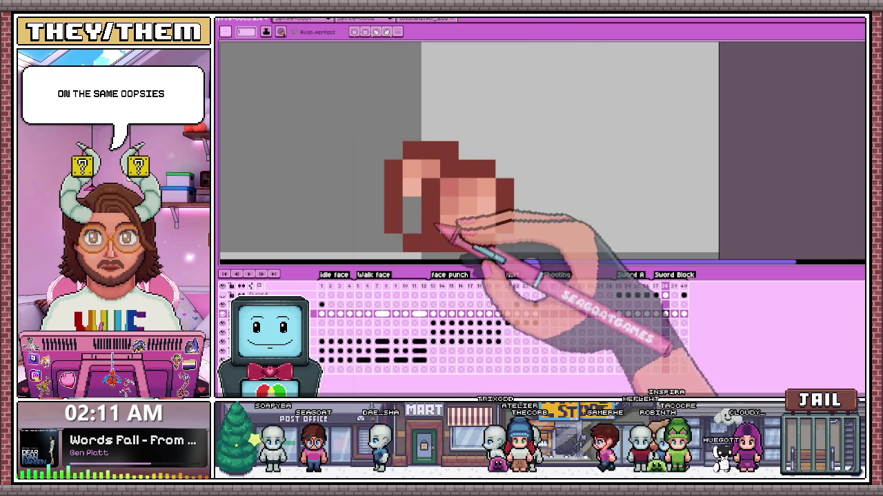
scroll(431, 219, "down", 1)
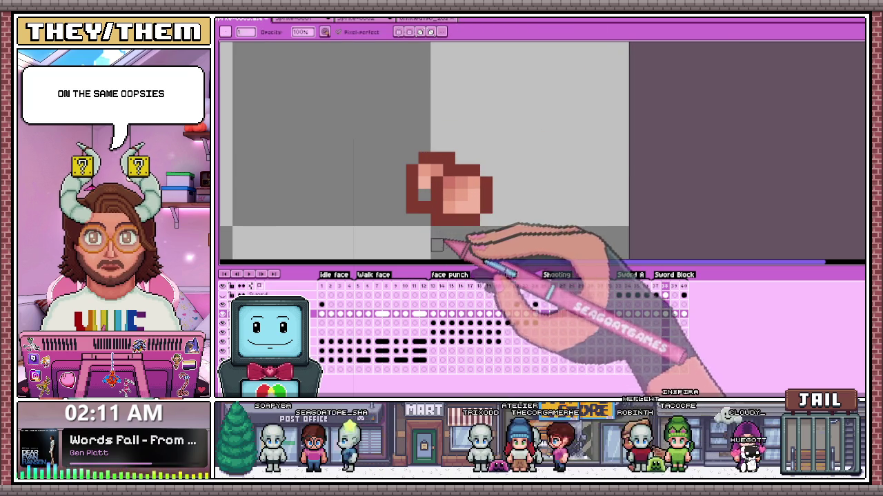
scroll(429, 219, "up", 1)
key("i")
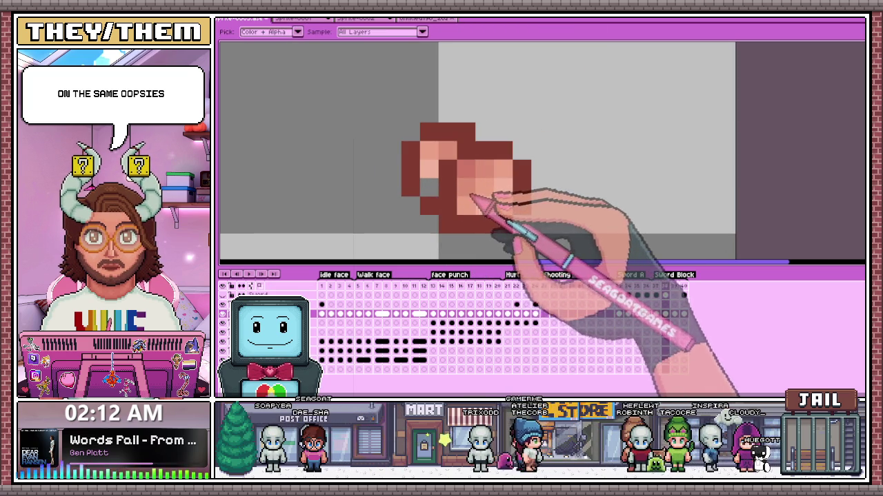
key("b")
key("i")
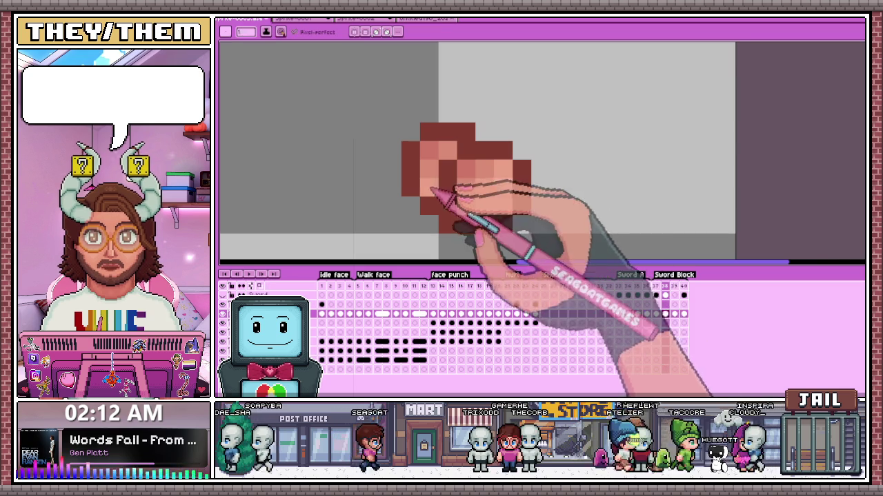
scroll(453, 207, "down", 2)
key("b")
Step: Step through frames 37, 38 and 39 to check the fist and smear, then add a new cel
left_click(656, 294)
left_click(665, 295)
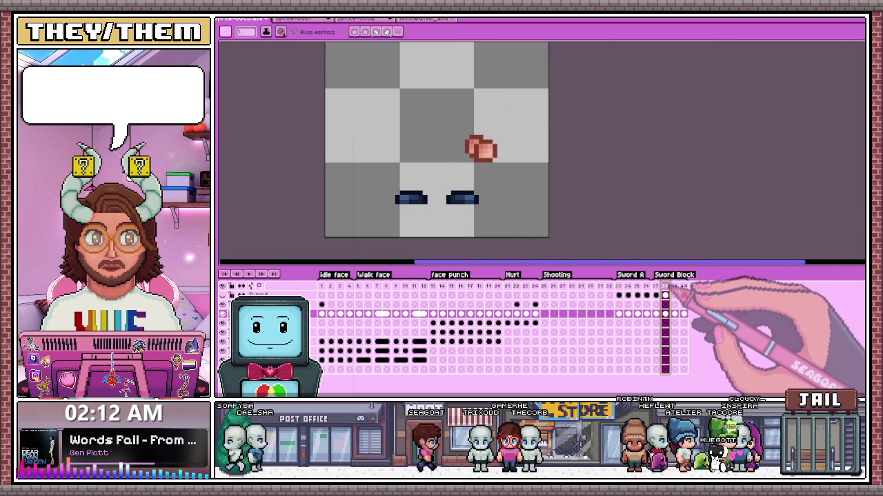
left_click(675, 294)
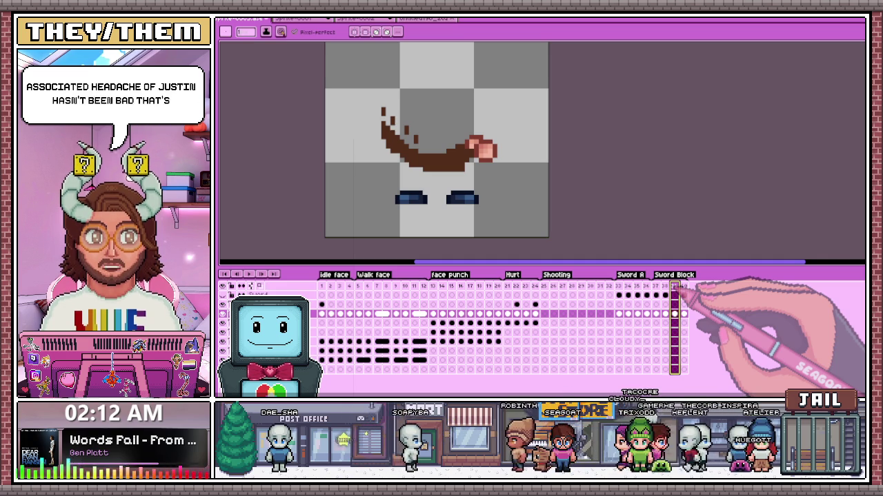
left_click(683, 295)
Step: Paste onto the smear frame, then trial-move the pink hand and undo it
key("ctrl+v")
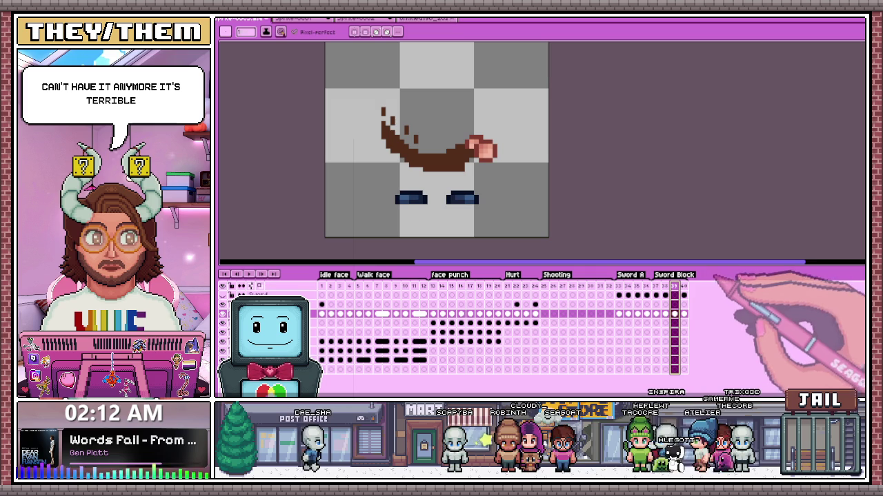
key("Left")
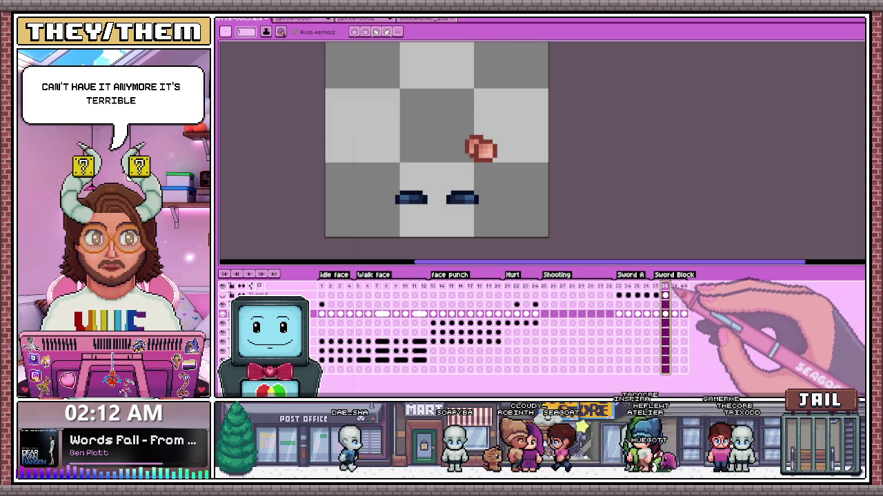
key("Right")
key("Right")
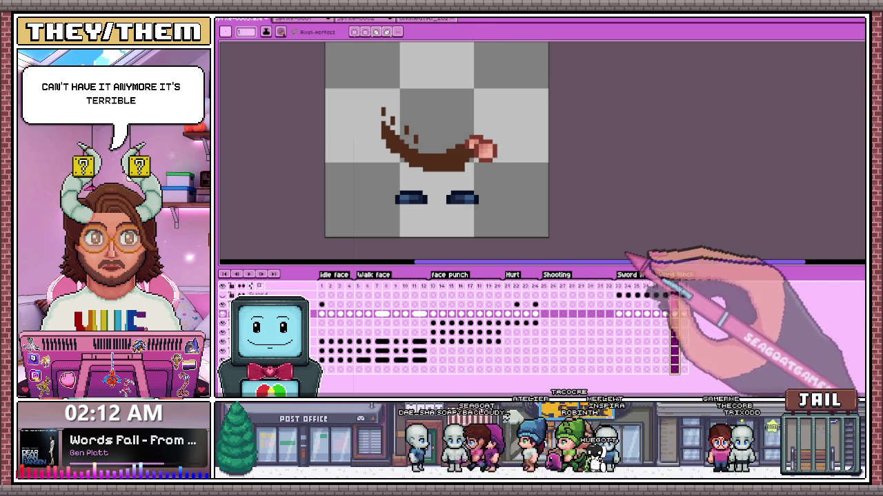
key("m")
left_click_drag(473, 140, 494, 160)
left_click_drag(457, 131, 528, 200)
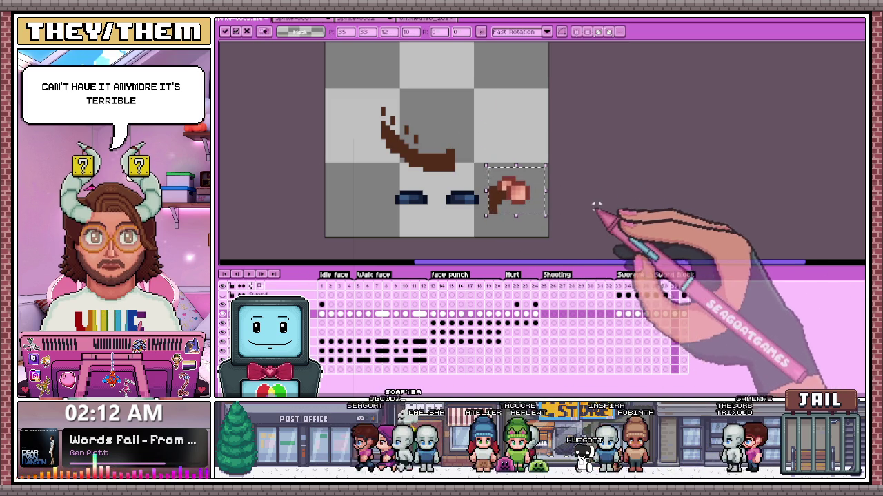
key("ctrl+z")
Step: Delete the old brown smear stroke and select the pink hand area for cutting
key("w")
left_click(434, 163)
key("Delete")
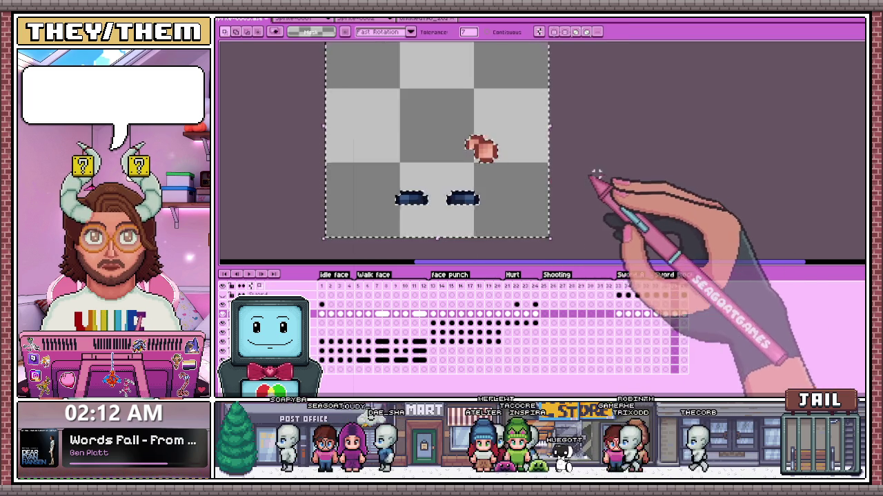
key("m")
left_click_drag(444, 116, 508, 164)
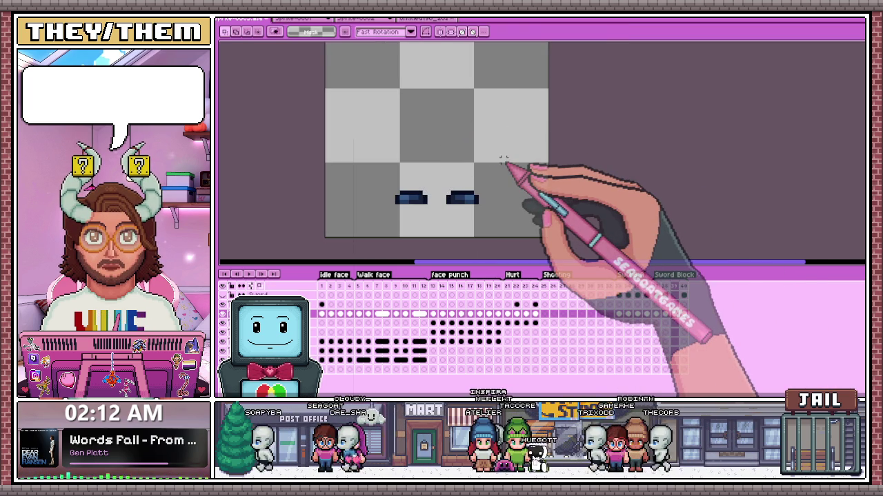
key("Left")
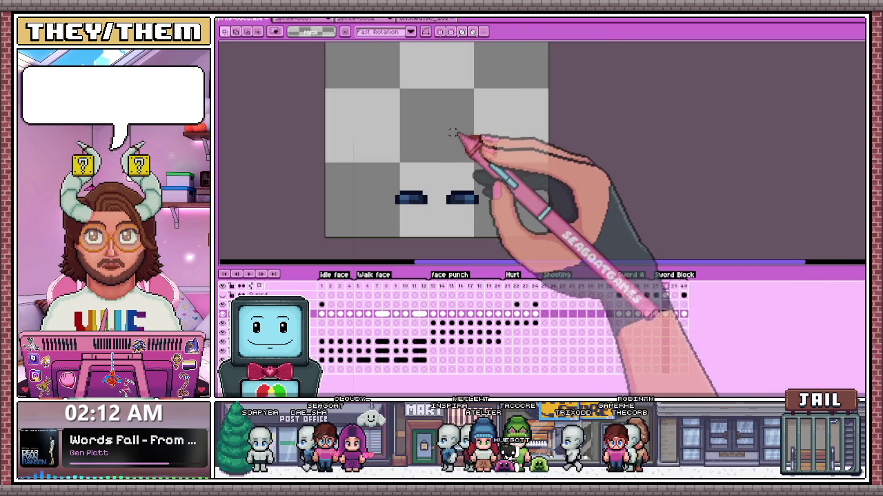
Step: Paste the pink hand into smear frame 39 and commit it in place
left_click(674, 287)
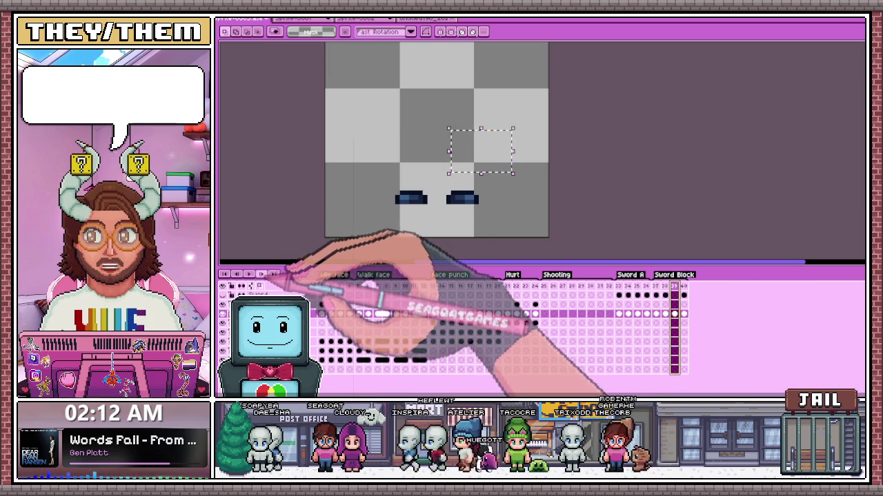
scroll(496, 151, "up", 1)
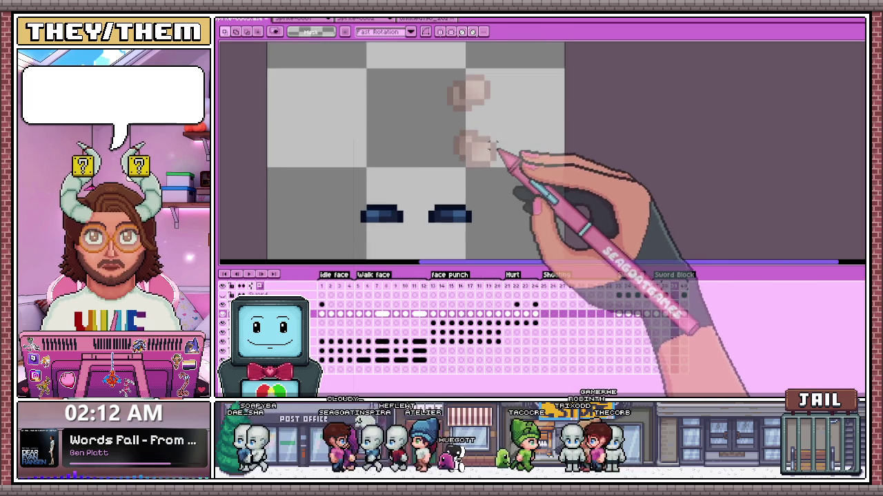
key("ctrl+v")
left_click(674, 286)
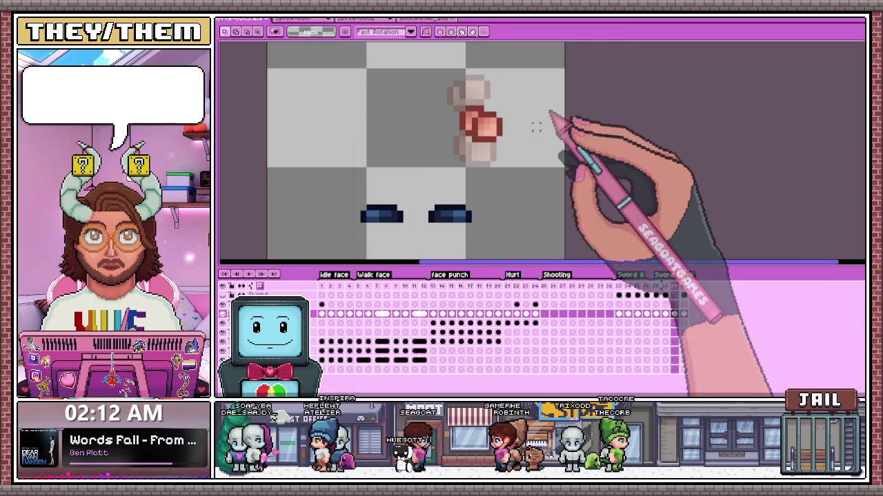
left_click(665, 290)
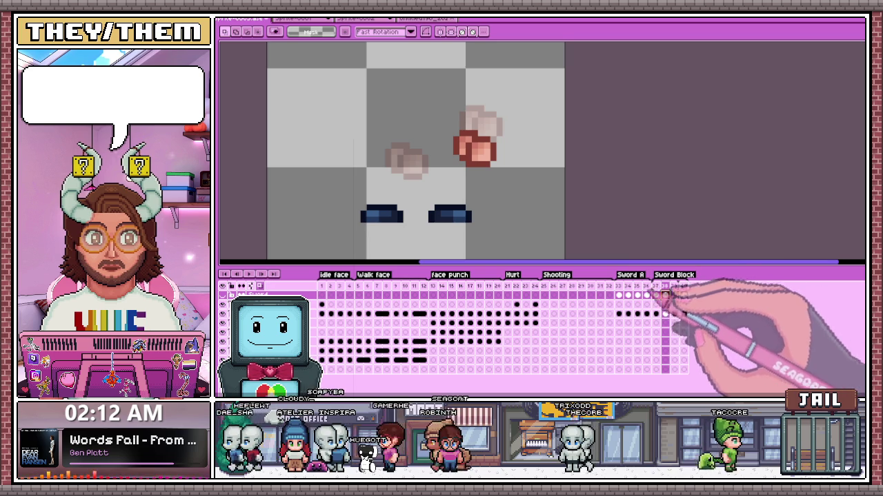
left_click(674, 295)
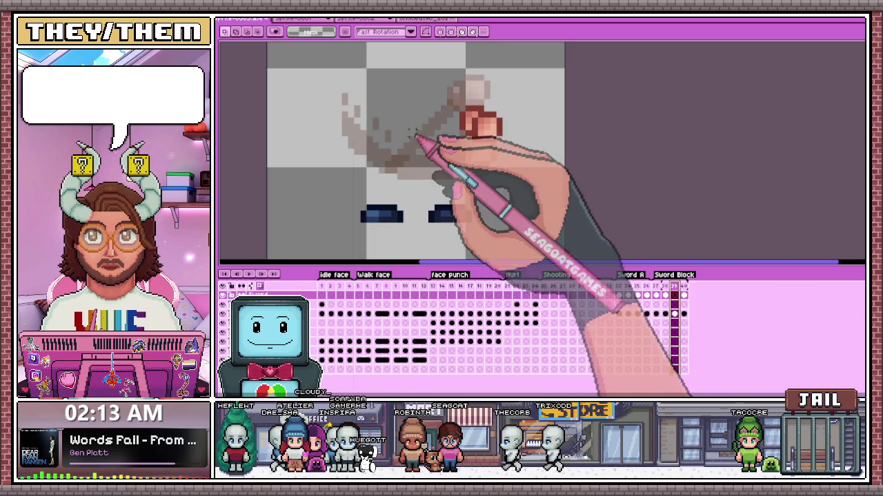
Step: Draw a thick brown diagonal smear sweeping left from the hand
key("b")
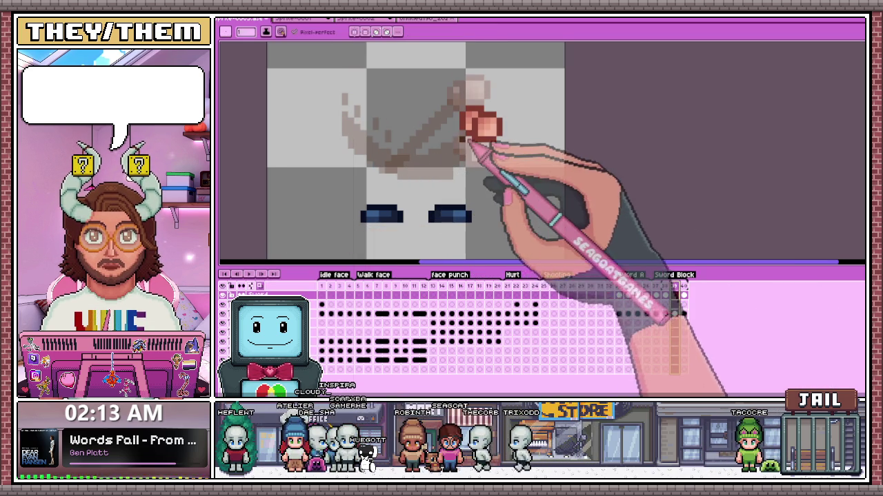
scroll(469, 173, "up", 1)
scroll(436, 157, "down", 1)
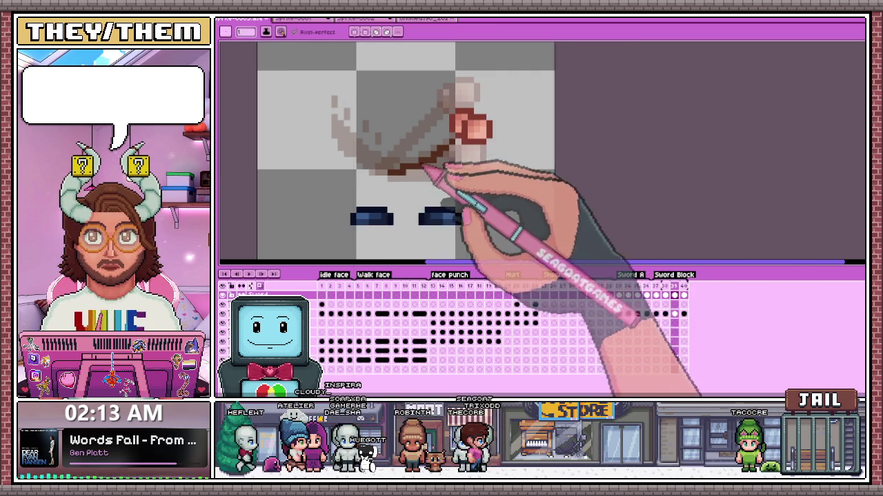
left_click_drag(448, 153, 344, 180)
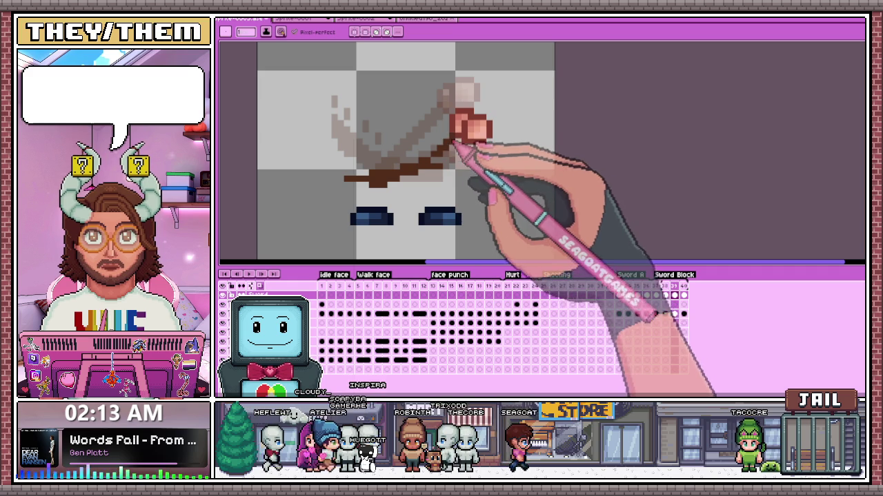
mouse_move(455, 157)
left_mouse_down()
mouse_move(394, 191)
mouse_move(350, 197)
mouse_move(445, 169)
left_mouse_up()
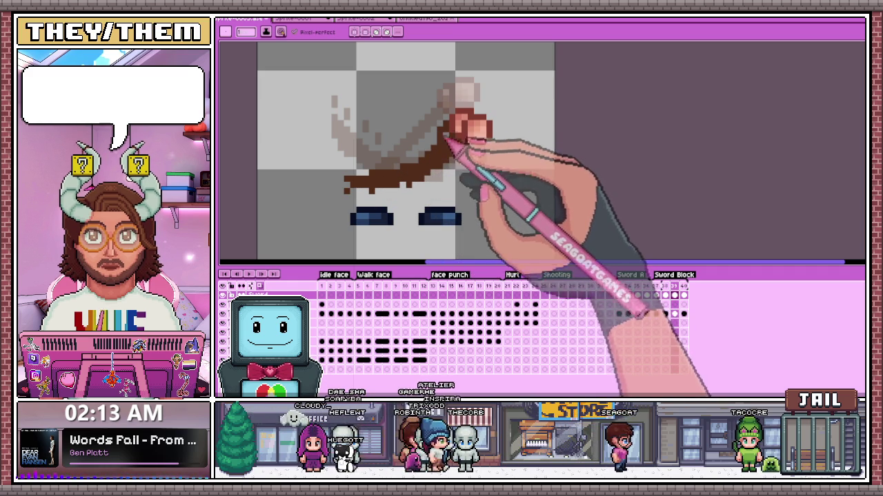
left_click_drag(447, 138, 406, 173)
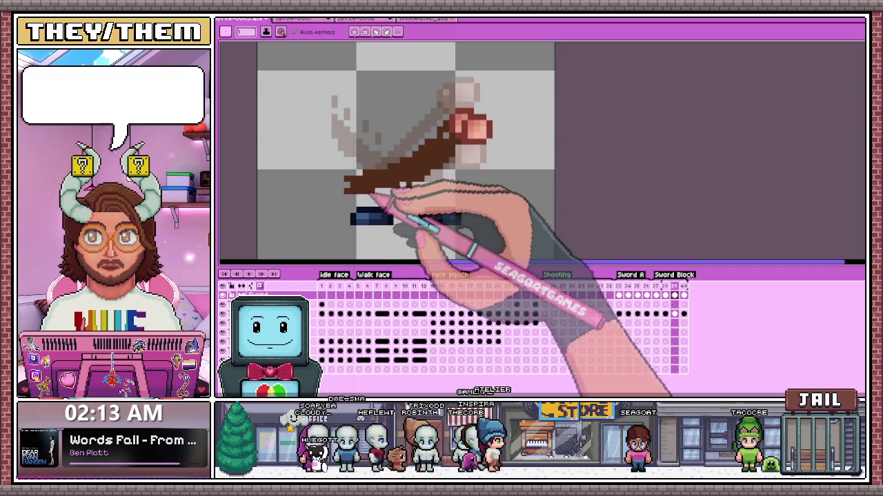
mouse_move(350, 177)
left_mouse_down()
mouse_move(335, 157)
mouse_move(444, 137)
left_mouse_up()
scroll(443, 138, "down", 1)
scroll(447, 145, "down", 1)
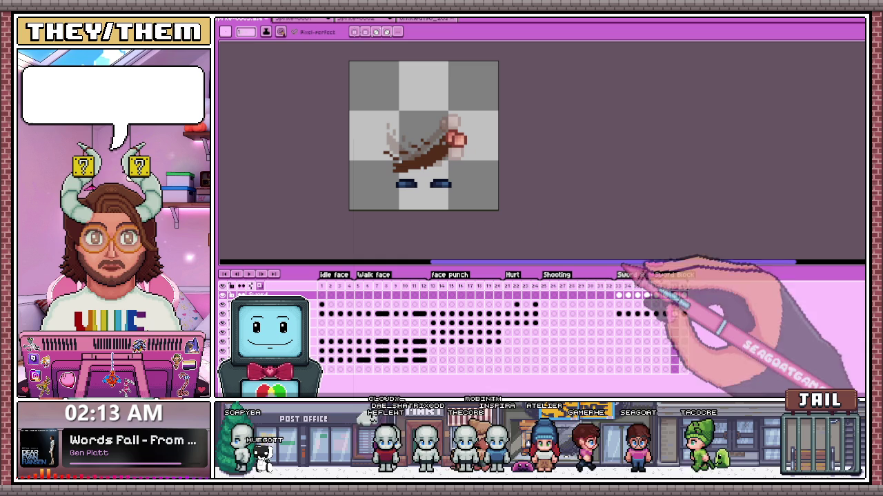
Step: Turn off onion skin and review the sword frames 33 through 40
left_click(656, 285)
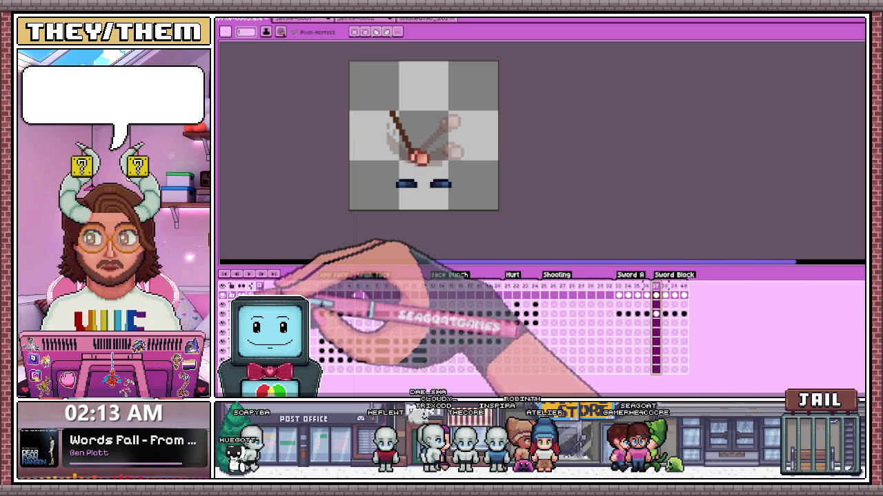
key("F3")
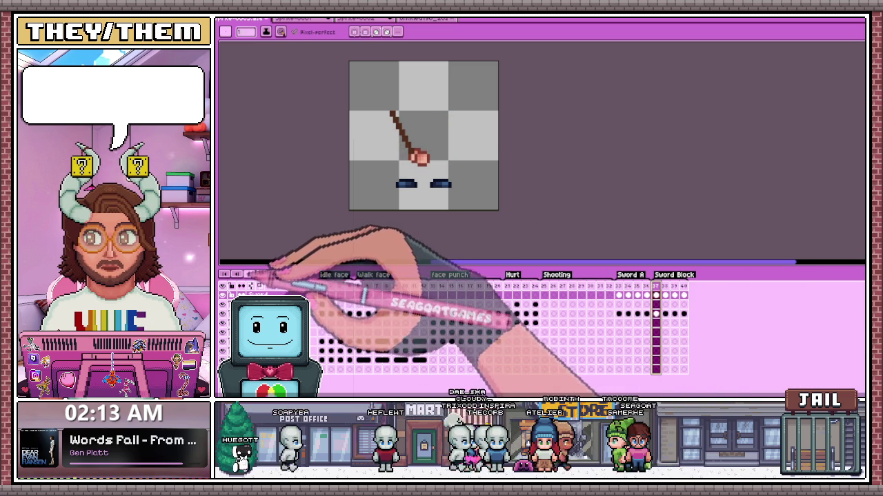
key("Right")
key("Right")
key("Right")
key("Left")
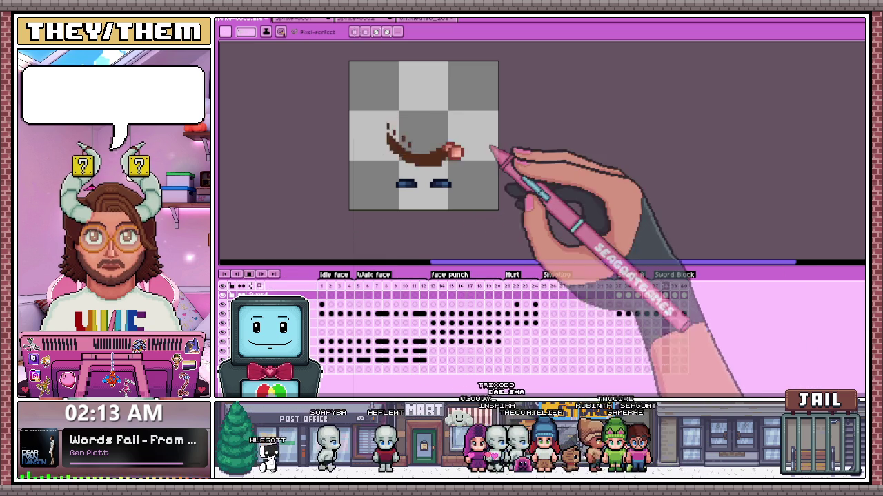
key("Return")
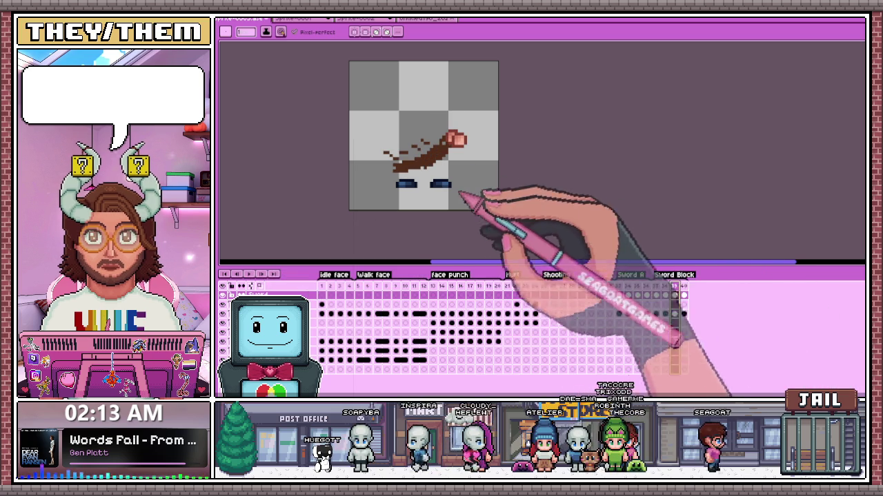
Step: Fill the scattered smear pixels into a solid brown stroke and compare with frame 38
key("plus")
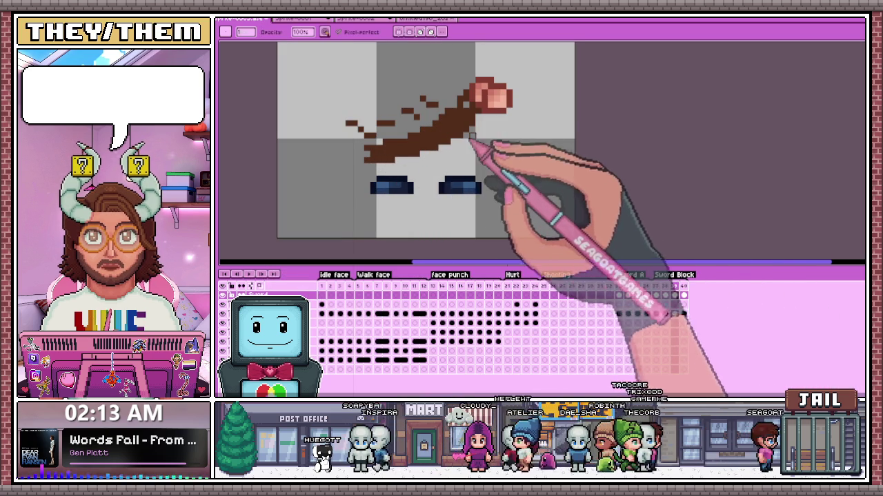
key("b")
mouse_move(399, 125)
left_mouse_down()
mouse_move(406, 167)
mouse_move(372, 157)
left_mouse_up()
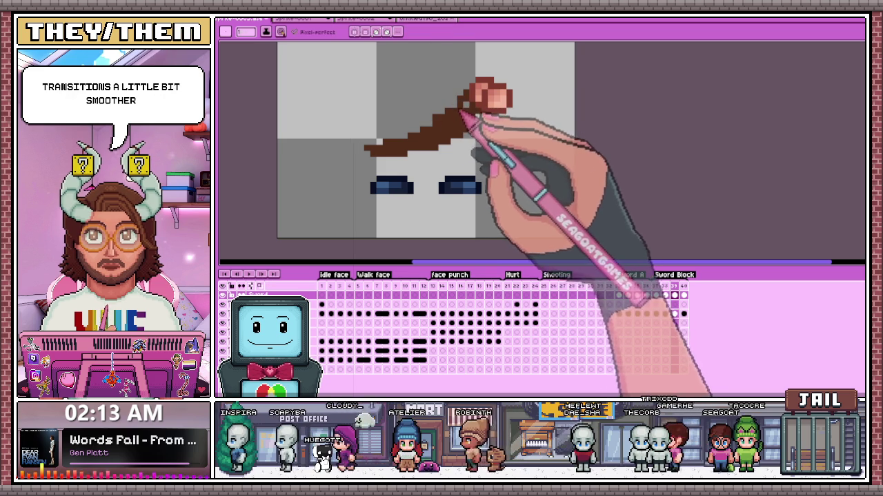
key("b")
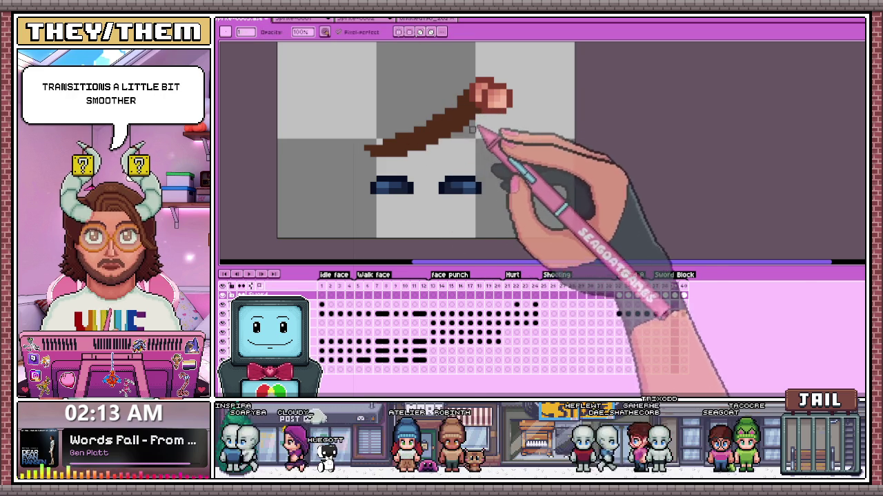
left_click(667, 295)
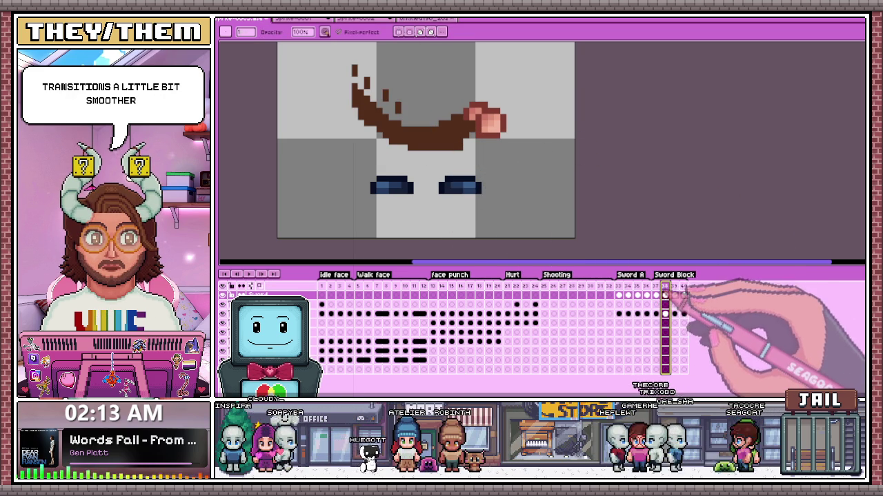
key("Right")
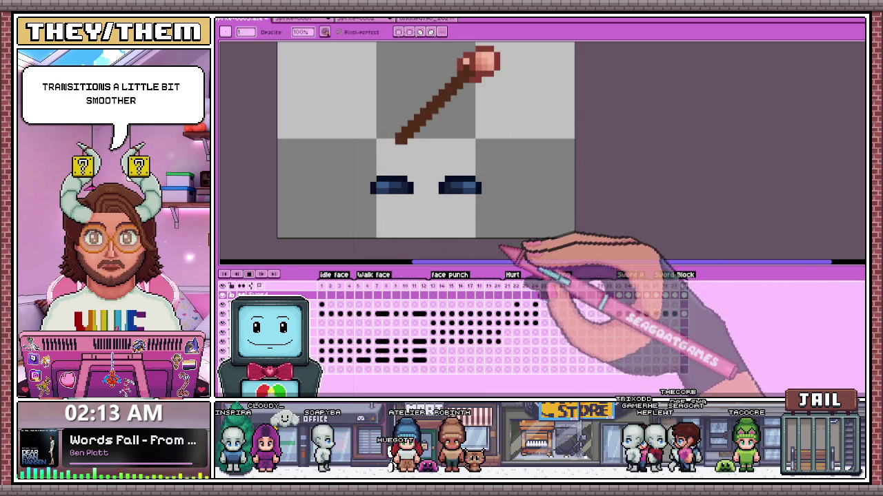
scroll(527, 236, "down", 2)
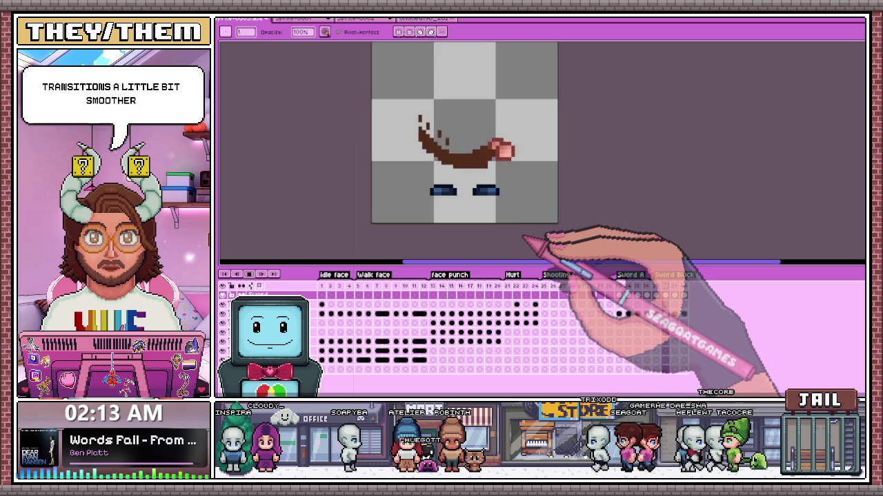
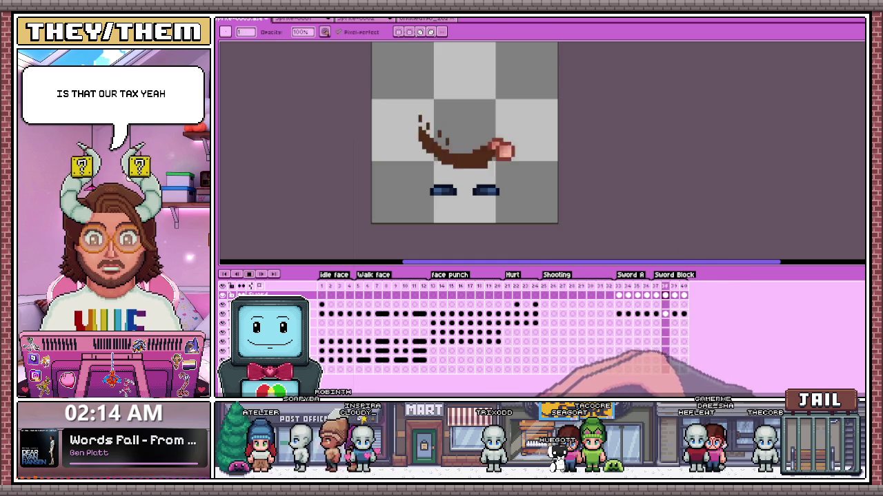
Step: Stop the Sword Block playback and step forward to the next sword swing frame
scroll(557, 219, "up", 1)
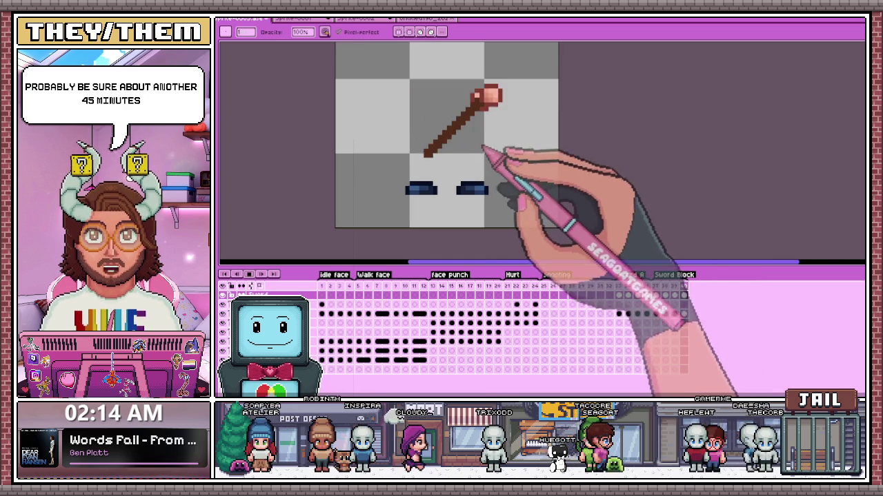
scroll(488, 157, "up", 2)
scroll(482, 138, "down", 2)
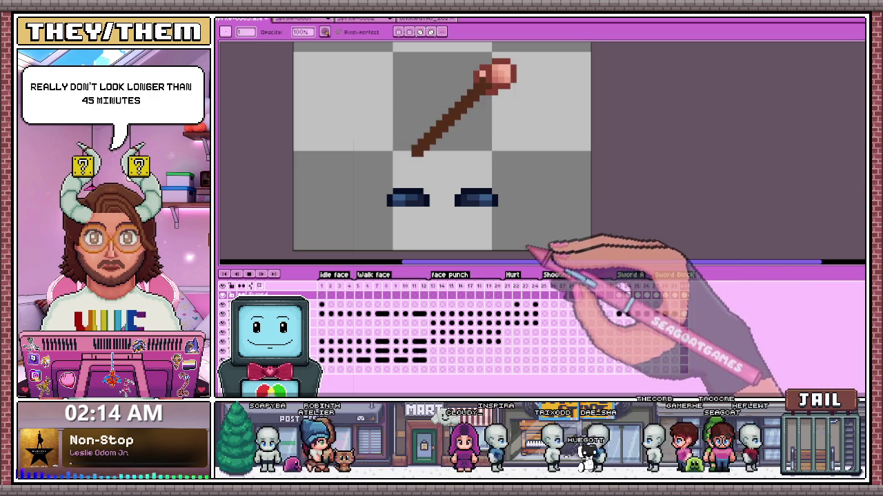
scroll(508, 154, "down", 2)
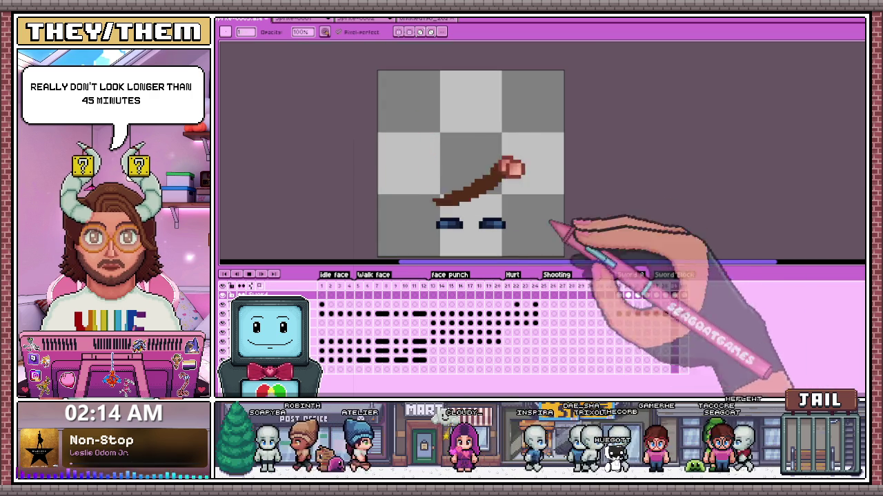
key("Return")
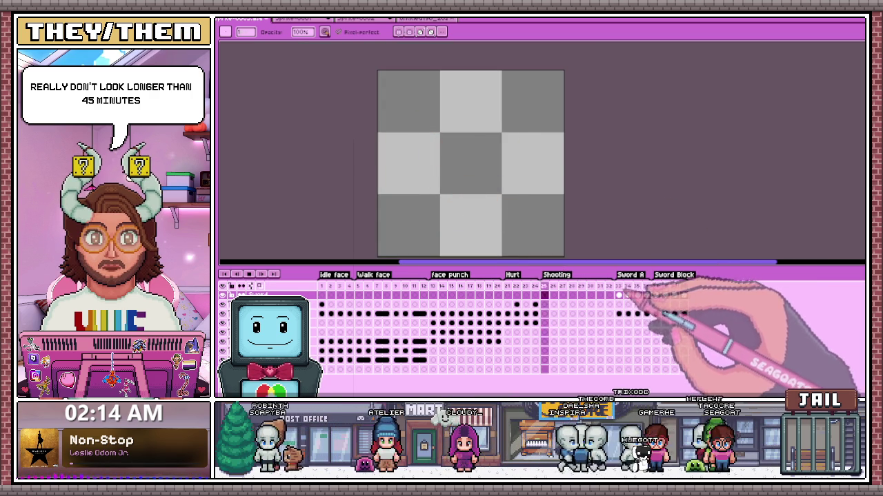
key("Right")
key("Right")
key("Right")
key("Right")
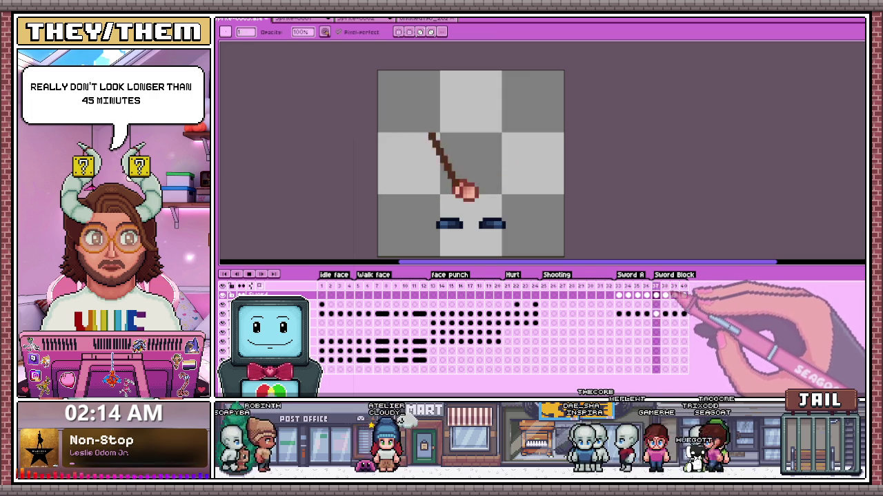
scroll(557, 173, "down", 1)
scroll(515, 187, "down", 1)
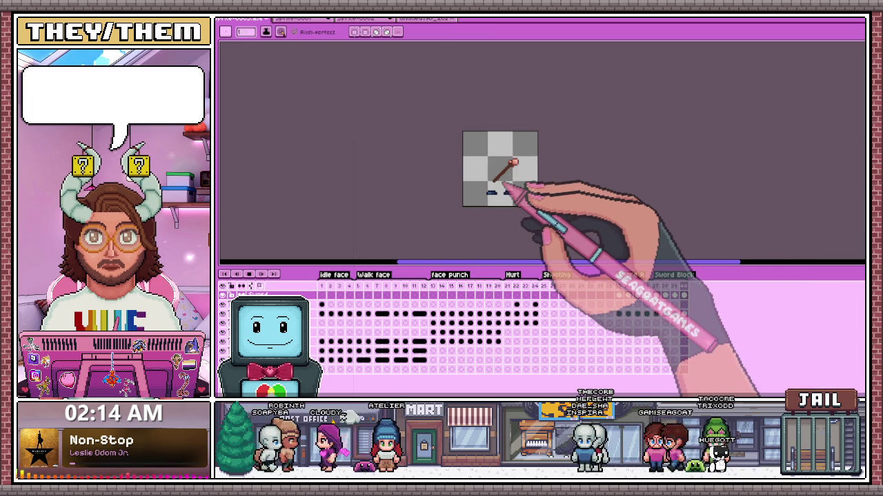
scroll(524, 193, "up", 1)
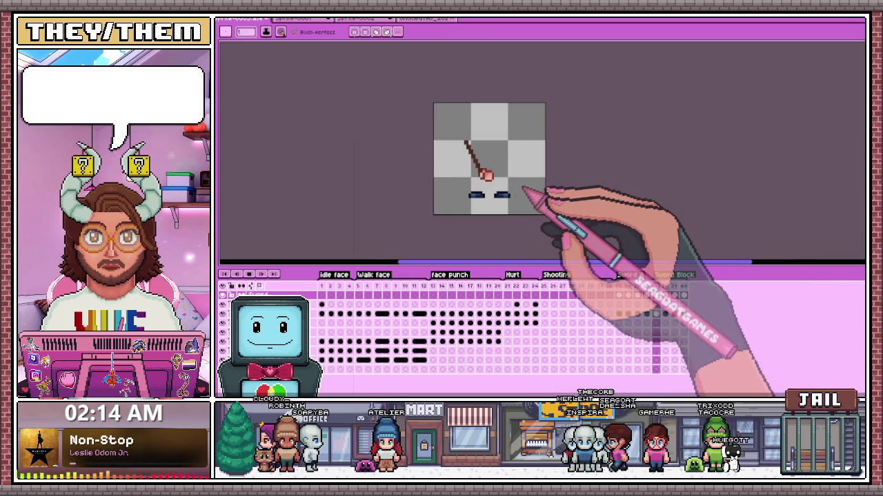
scroll(519, 187, "down", 2)
scroll(514, 190, "up", 1)
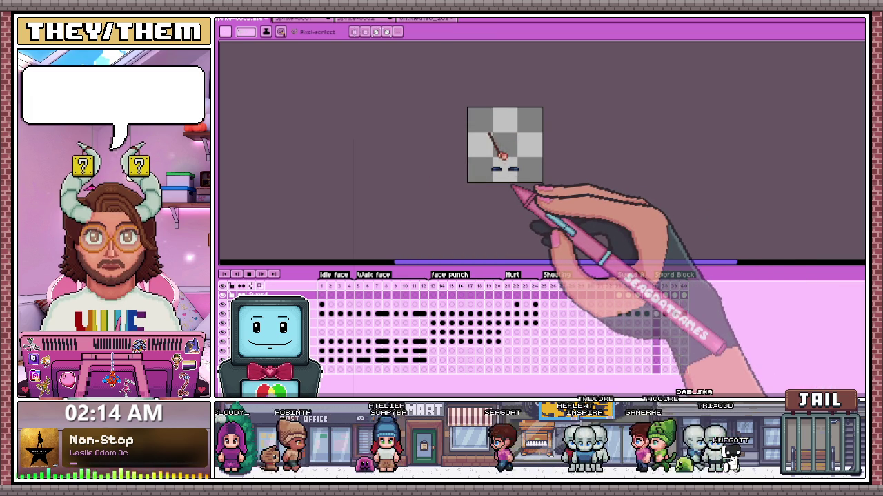
scroll(517, 159, "up", 1)
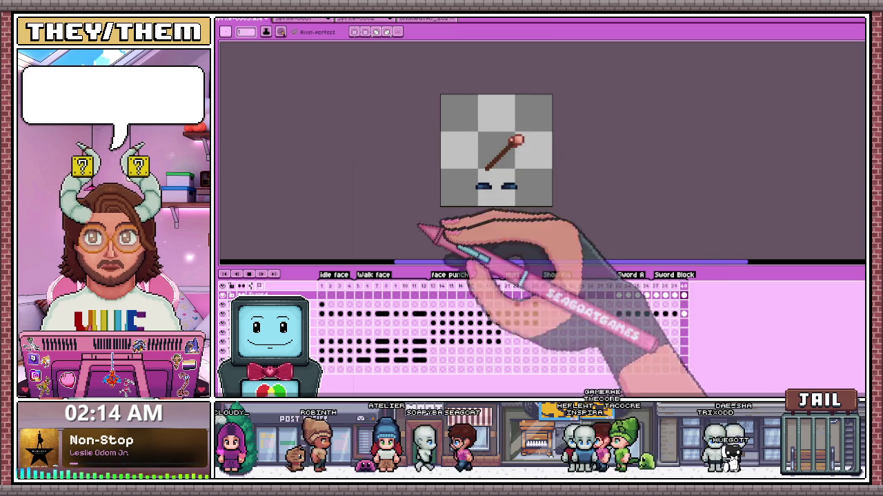
Step: Compare frames 38 and 39, replay the sword animation, and add an empty final frame
left_click(250, 274)
left_click(676, 295)
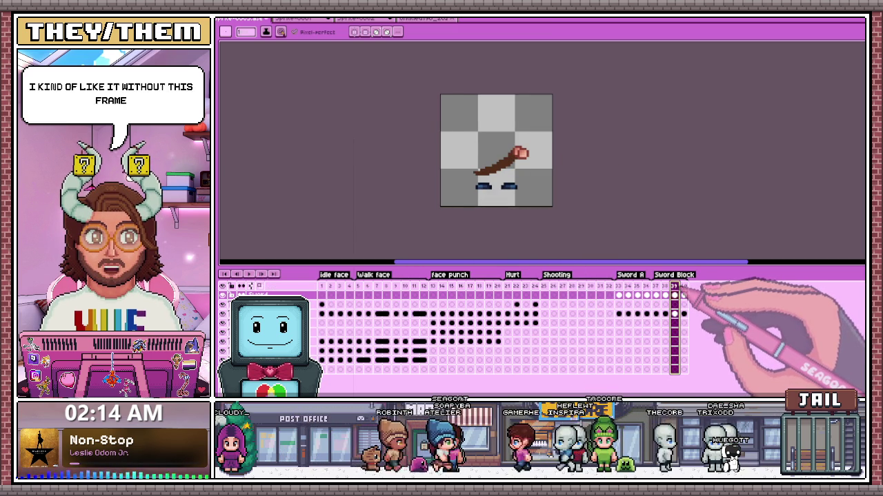
left_click(665, 295)
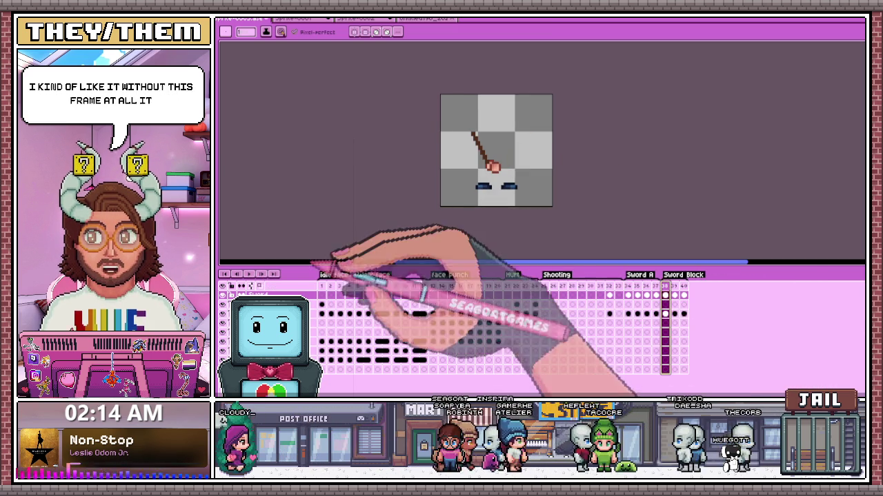
key("Return")
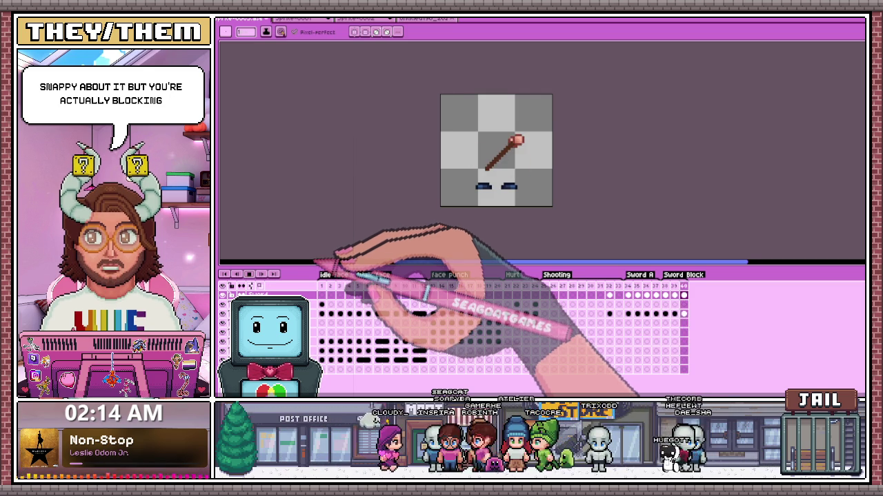
scroll(517, 182, "up", 1)
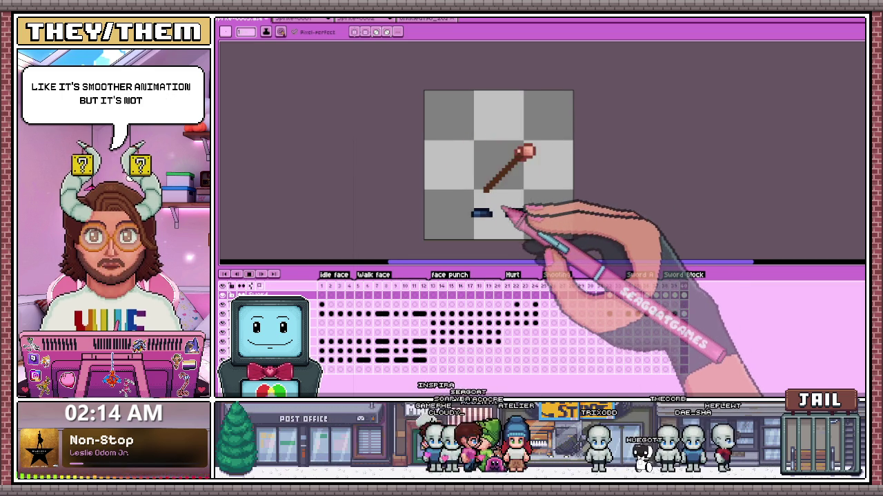
scroll(509, 207, "up", 1)
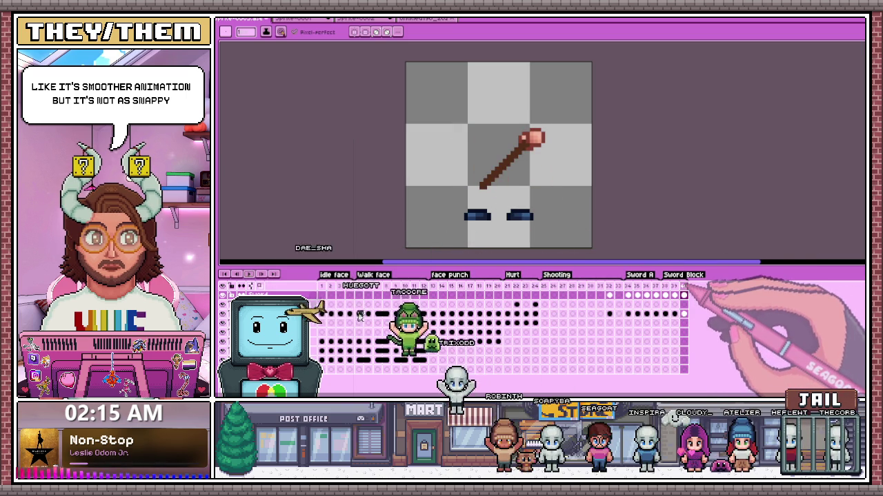
key("alt+b")
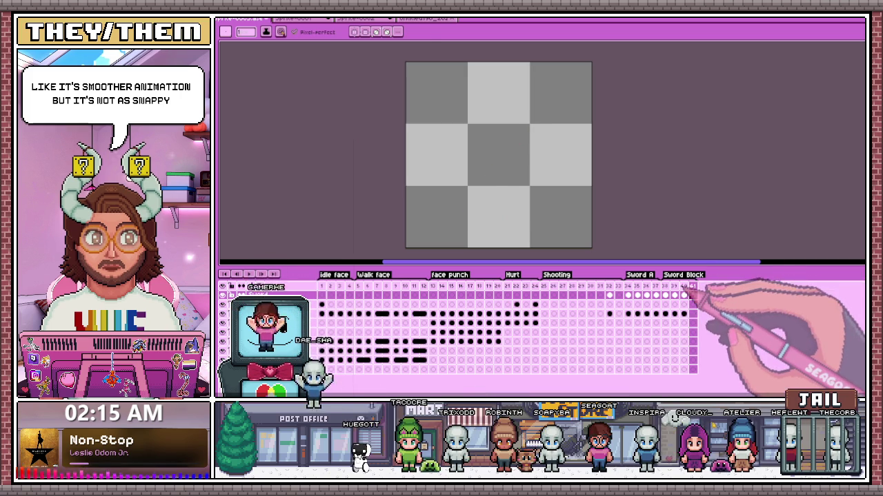
Step: Copy frame 40's sword into new frame 41, mirrored horizontally, and preview the animation
key("ctrl+z")
left_click_drag(399, 92, 595, 250)
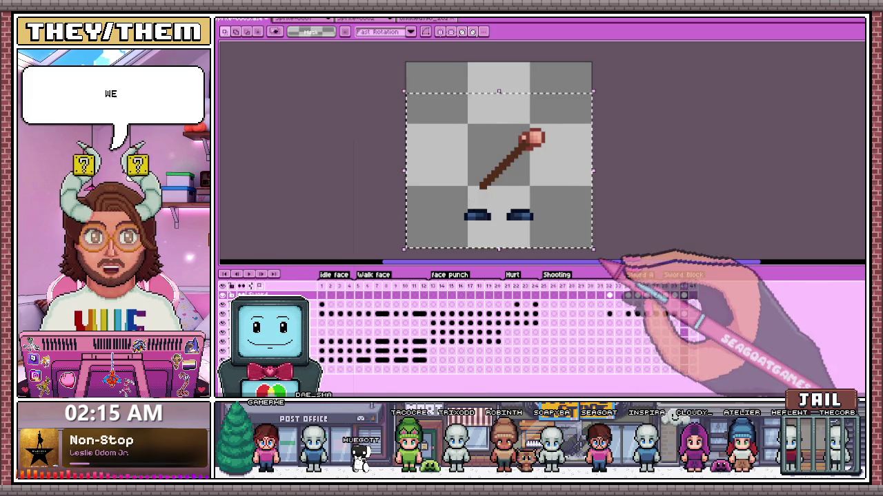
key("alt+b")
key("ctrl+v")
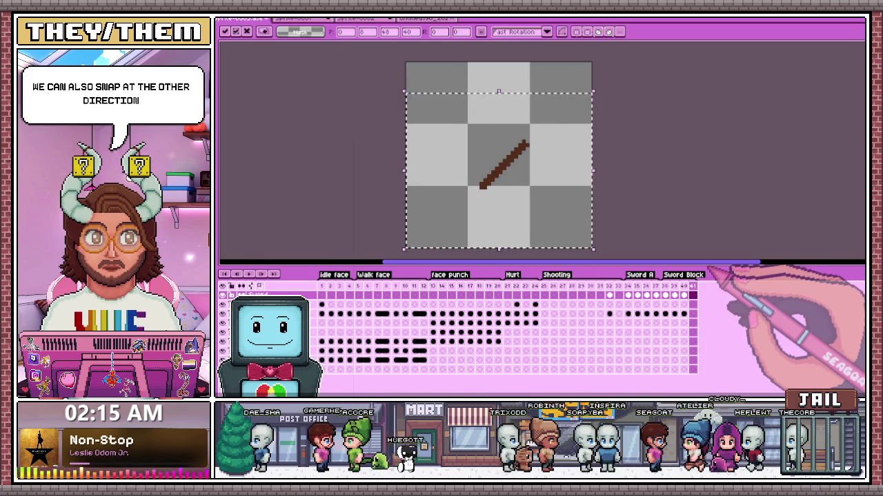
key("shift+h")
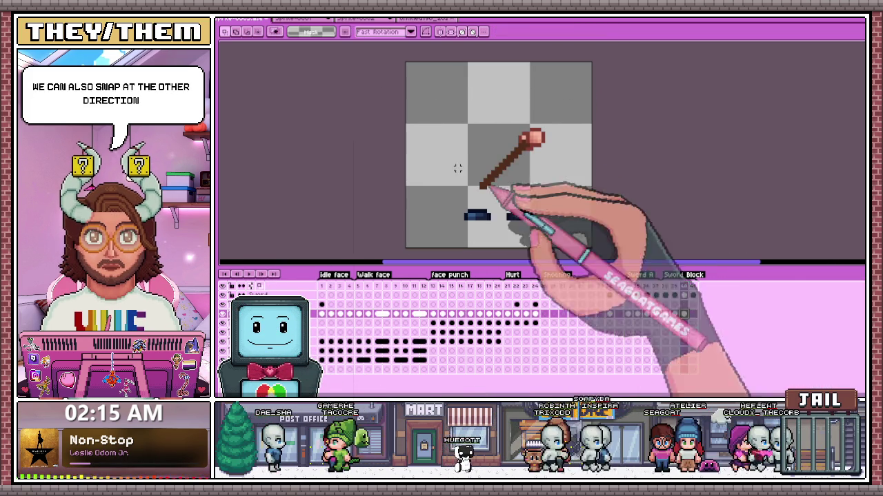
left_click(682, 314)
key("ctrl+z")
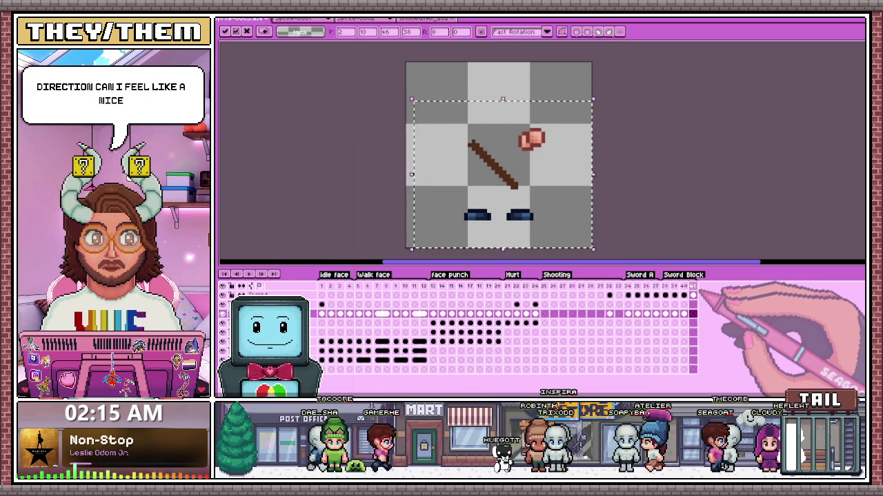
key("shift+h")
key("Return")
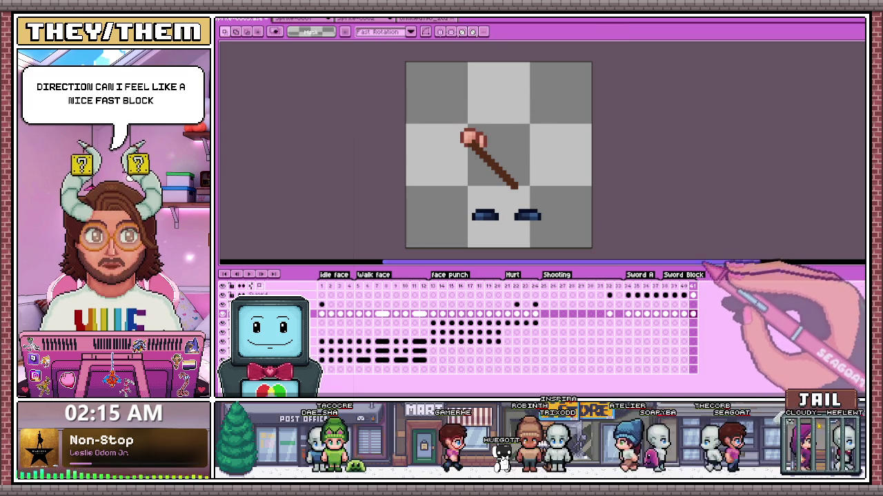
key("Return")
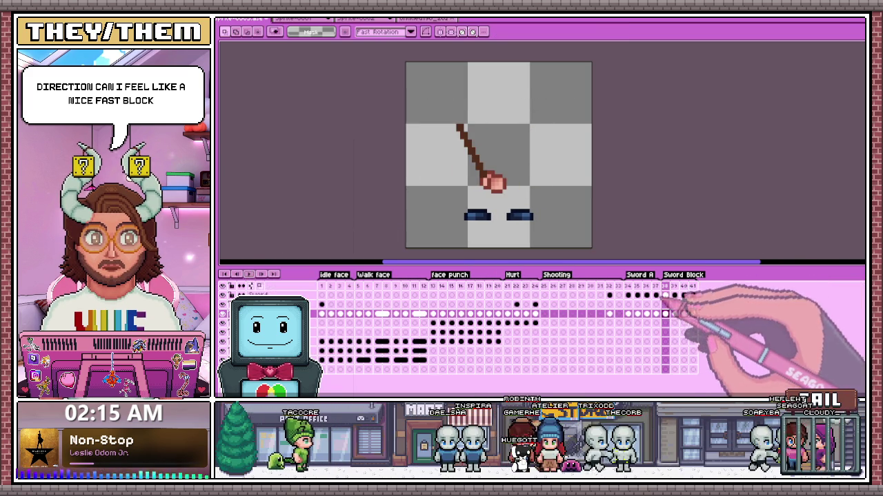
Step: Give frames 40 and 41 a 100 ms duration, check Hurt frame 21's duration, return to frame 38
left_click(714, 291)
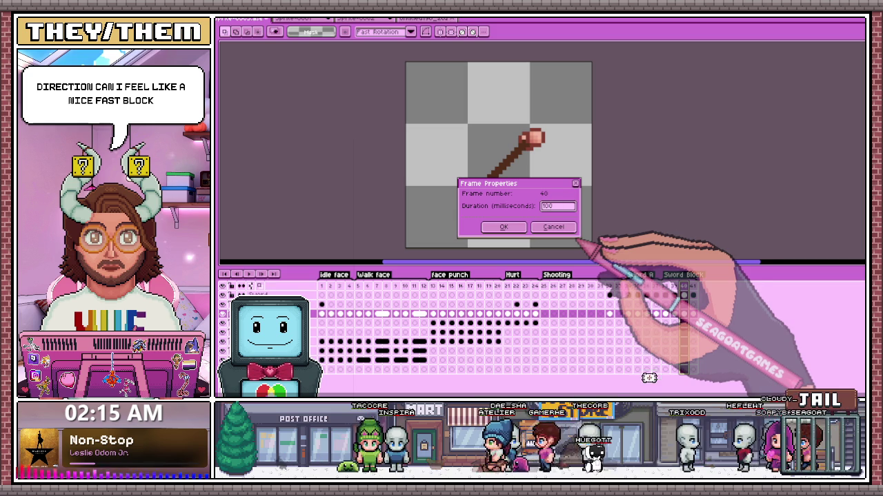
key("Return")
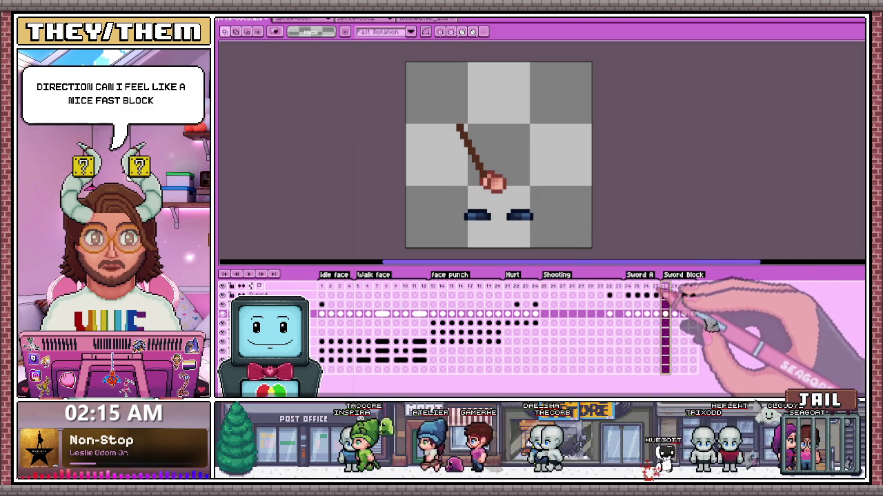
left_click(248, 274)
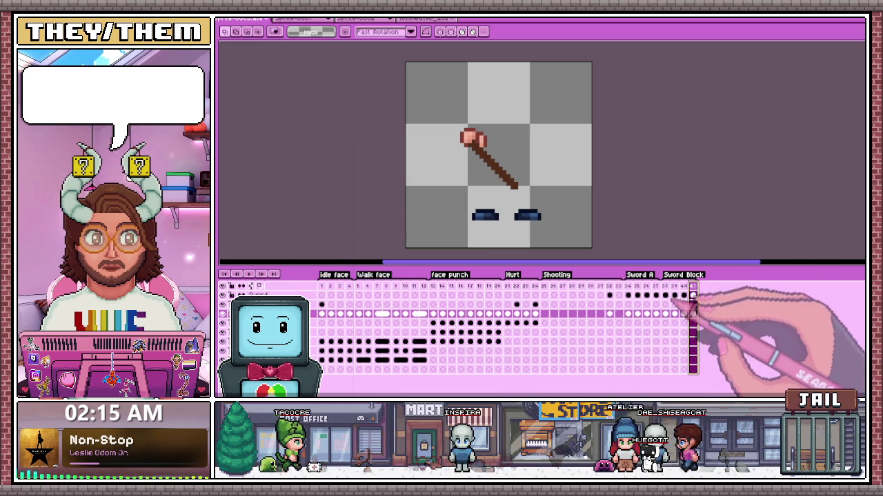
key("p")
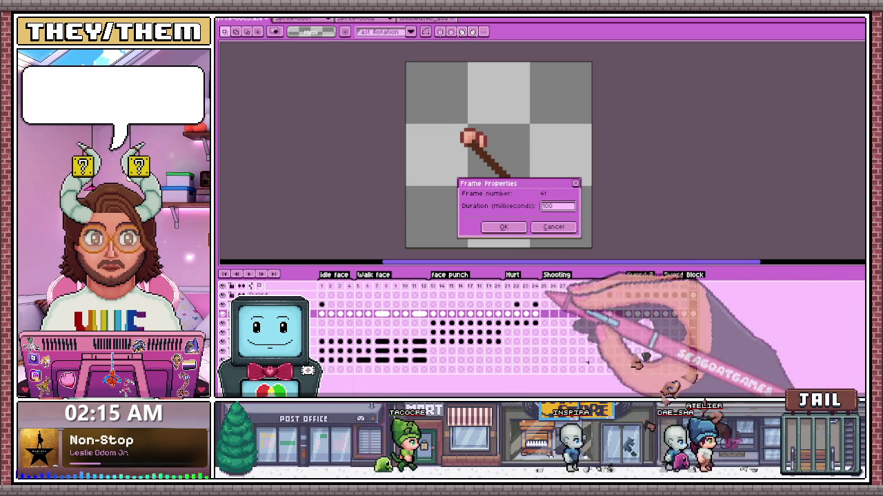
left_click(503, 227)
right_click(508, 286)
left_click(531, 288)
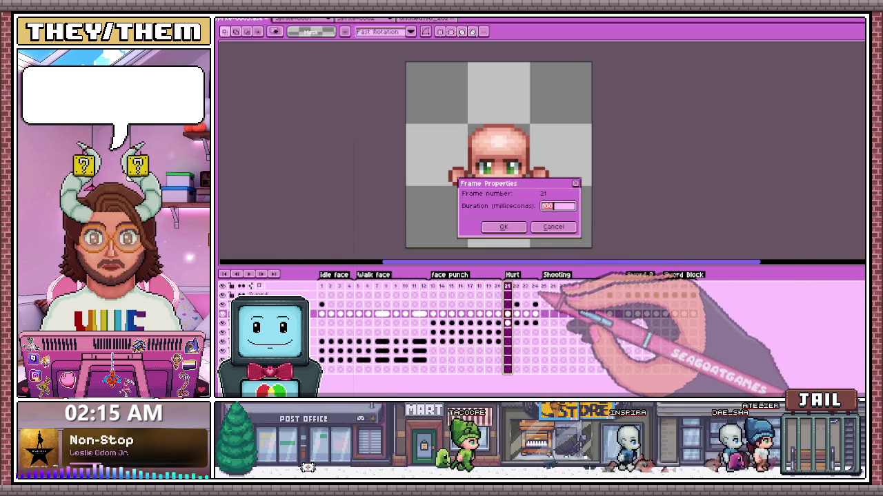
key("Return")
left_click(664, 295)
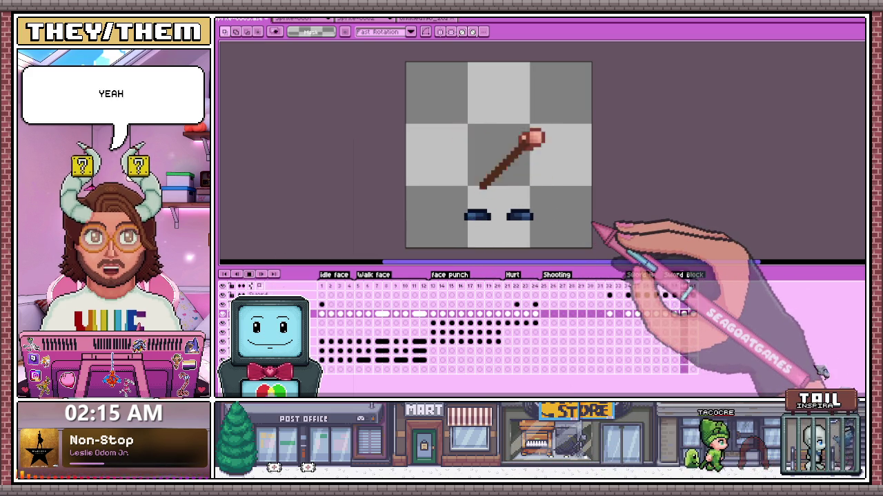
Step: Delete frame 41 across all layers, then add a fresh empty frame after frame 40
scroll(600, 224, "up", 1)
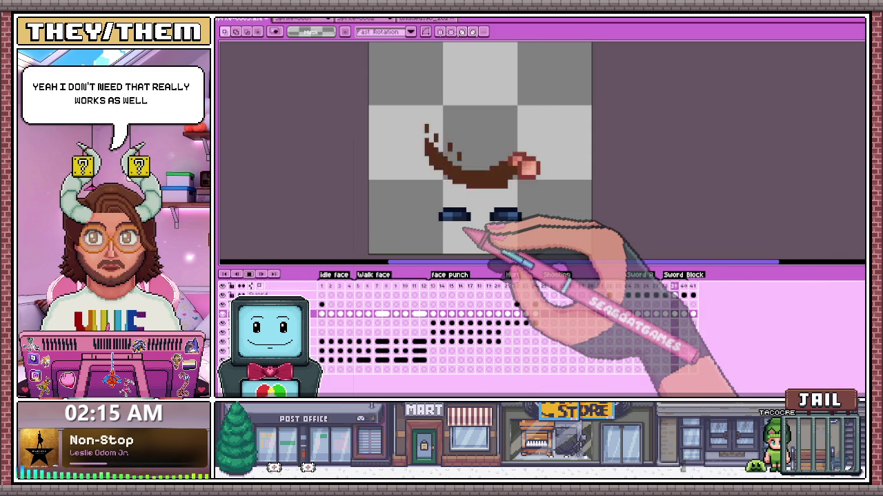
scroll(532, 184, "down", 2)
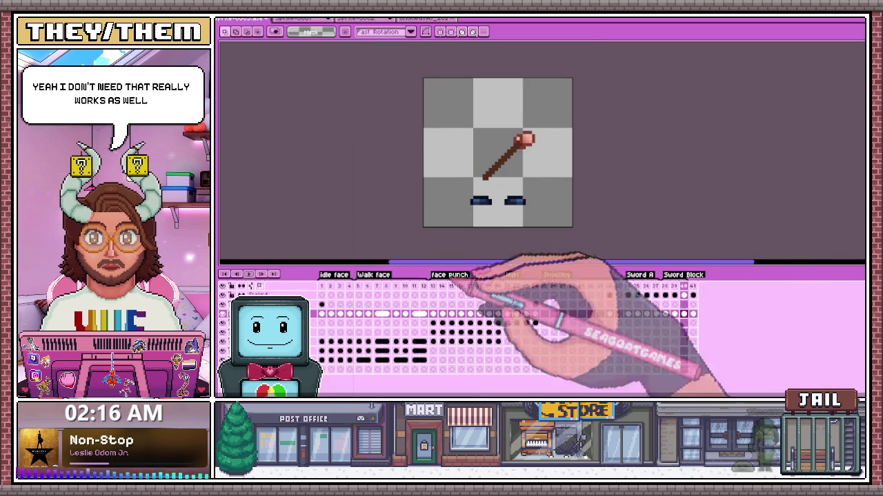
left_click(692, 285)
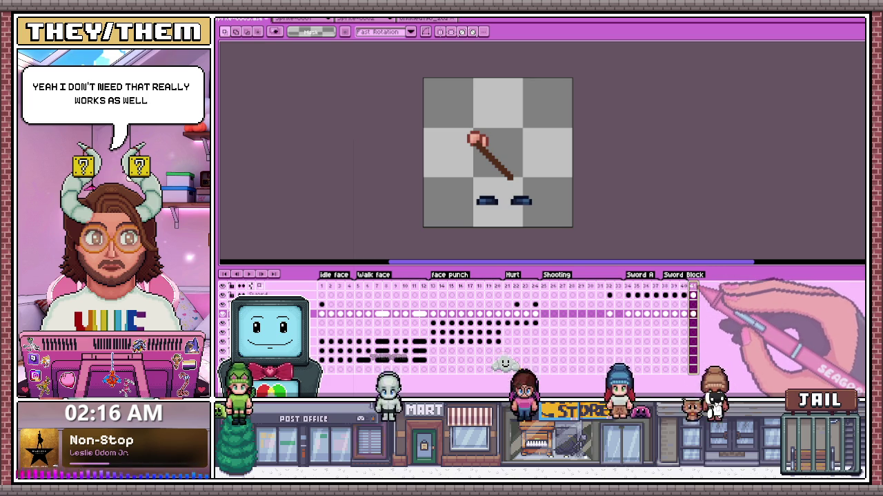
key("Delete")
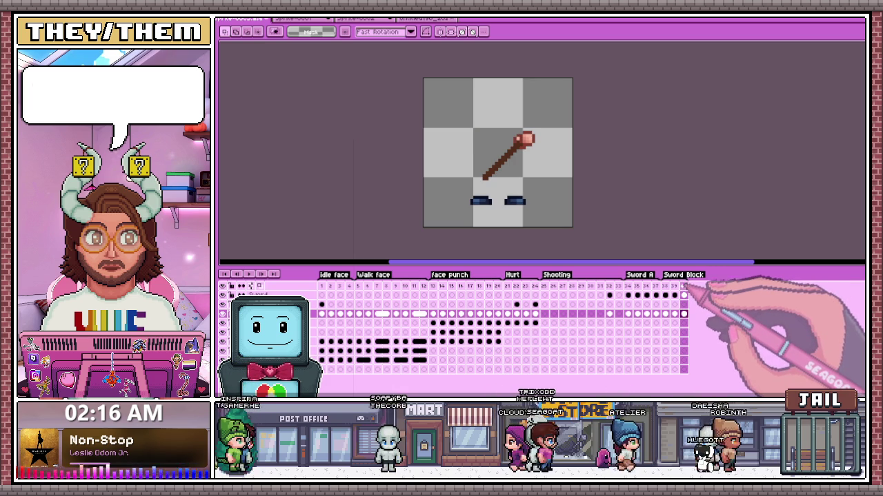
key("alt+n")
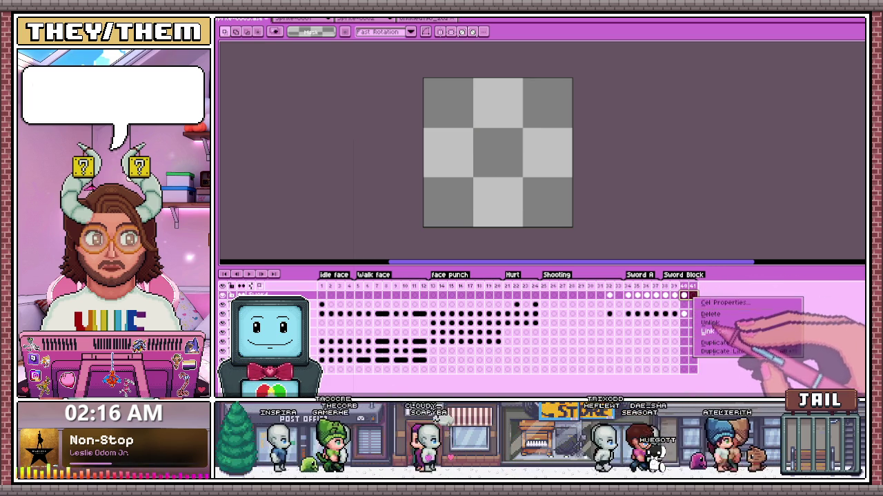
Step: Link frame 41's cels to frame 40, then jump back to sword frame 33
left_click(683, 314)
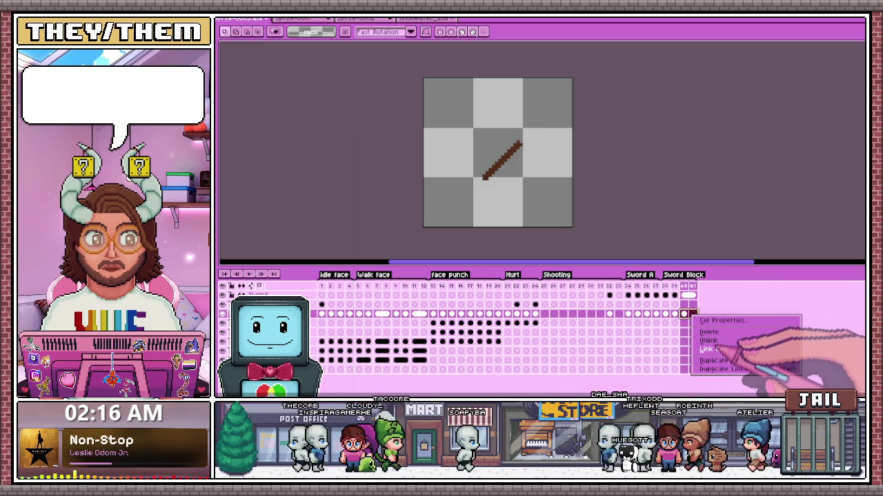
left_click(710, 348)
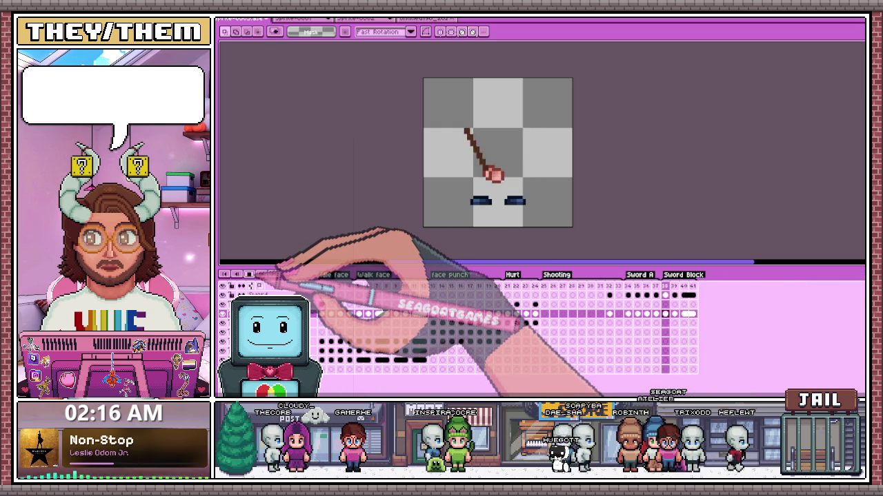
left_click(656, 287)
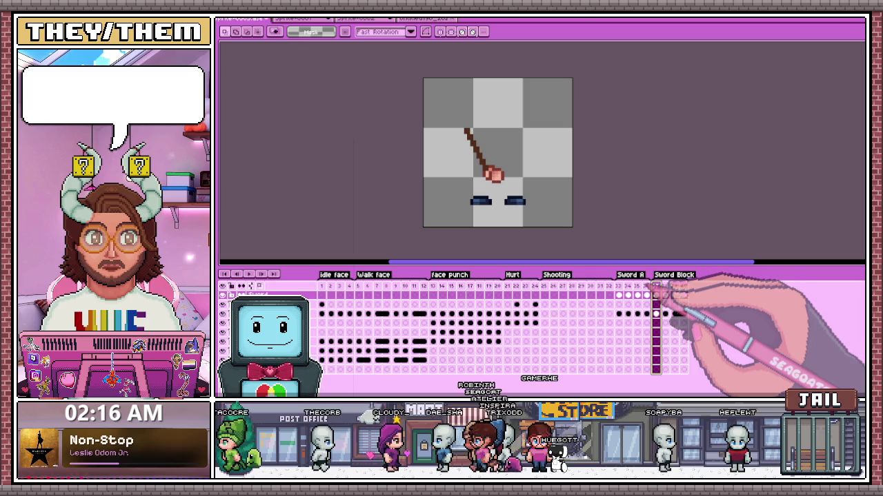
left_click(544, 286)
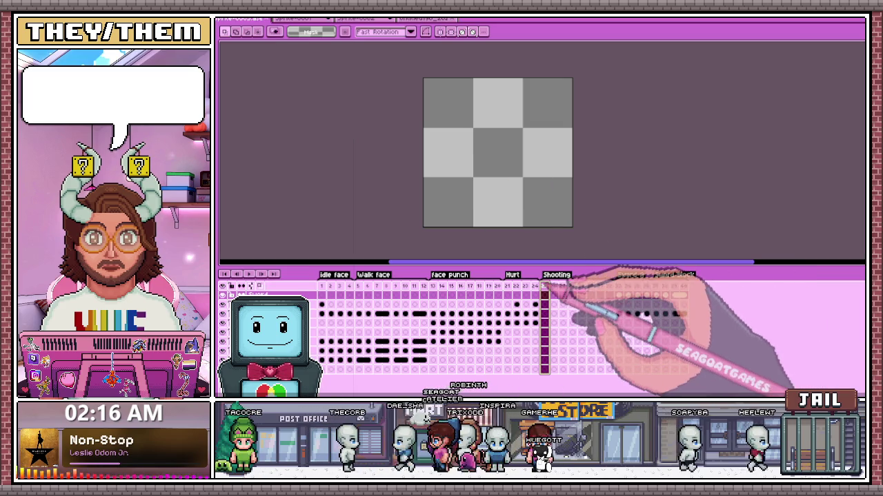
Step: On frame 13, cut the character's torso and legs from the body layer and paste them back
left_click(619, 286)
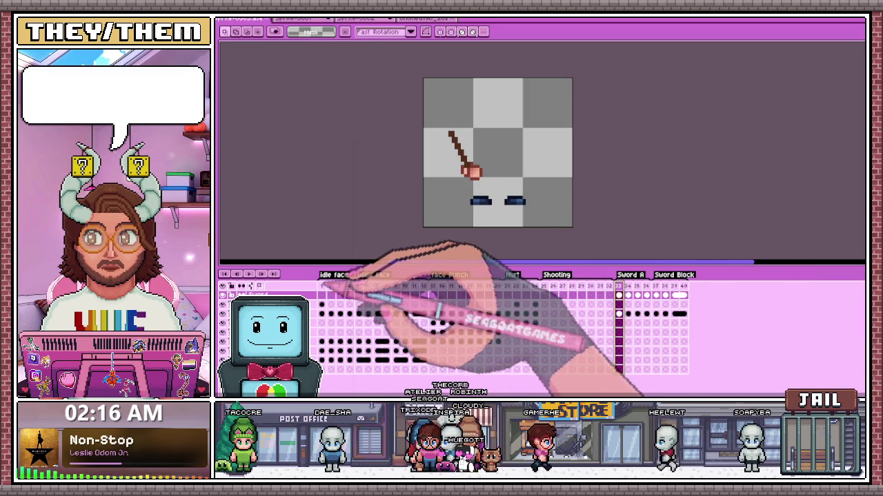
left_click(433, 286)
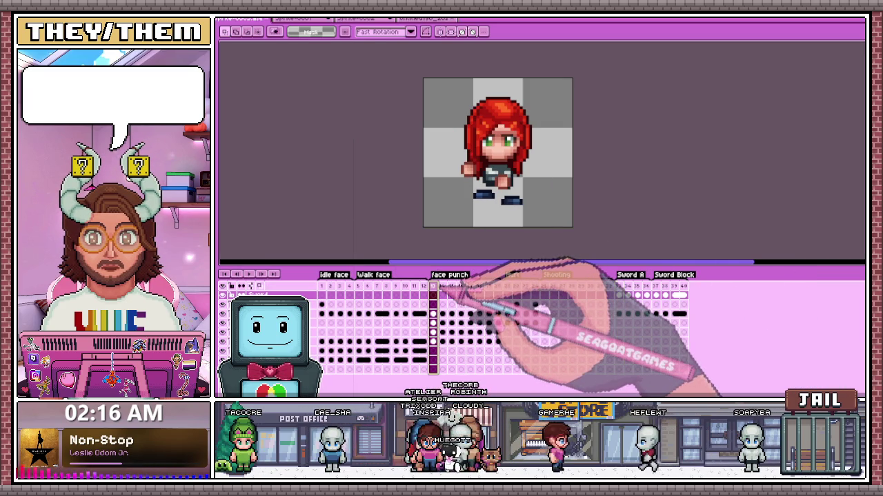
left_click(508, 286)
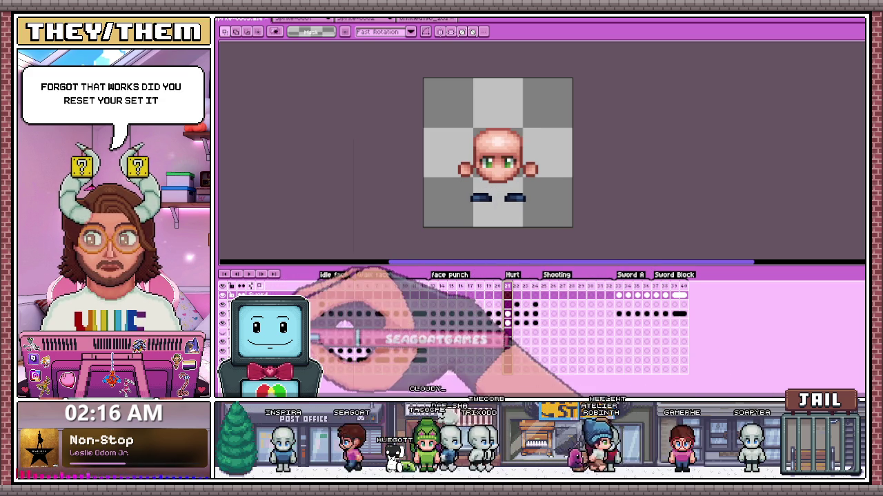
left_click(433, 286)
key("Delete")
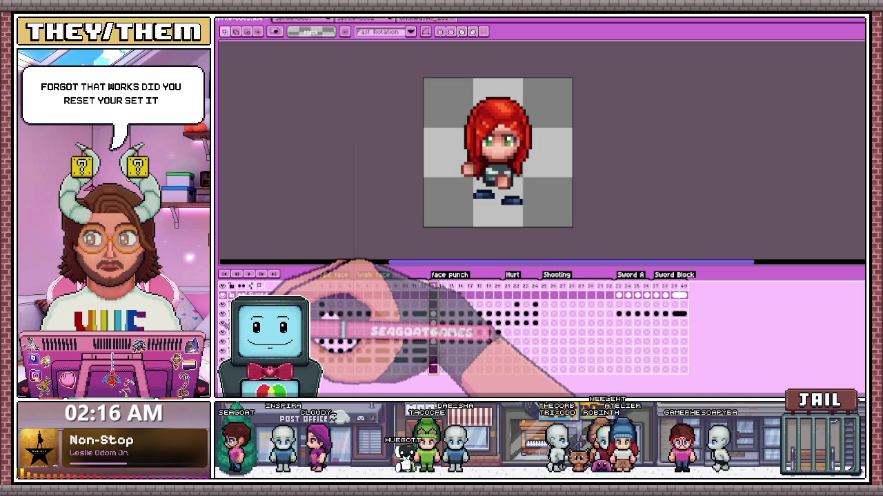
key("Delete")
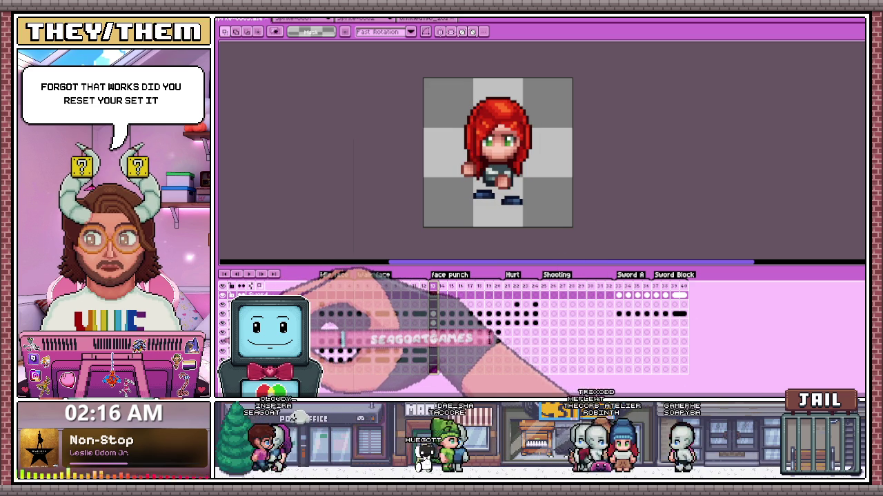
left_click(432, 341)
key("ctrl+v")
left_click(461, 342)
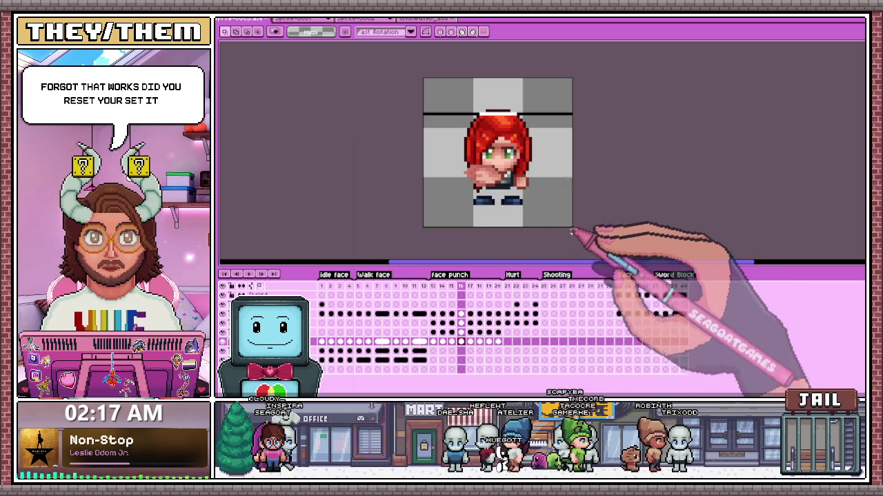
Step: Paste the dark torso into Hurt frames 21–24 and commit its placement
left_click(507, 341)
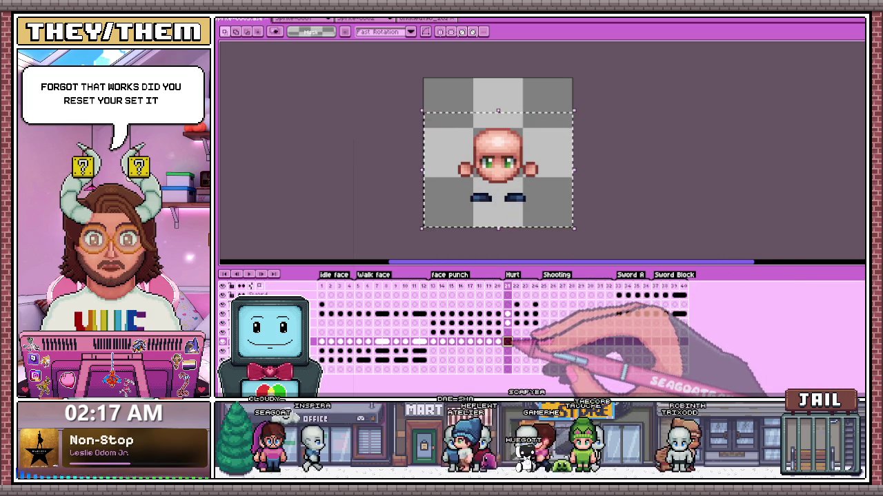
left_click(515, 198)
scroll(506, 198, "up", 1)
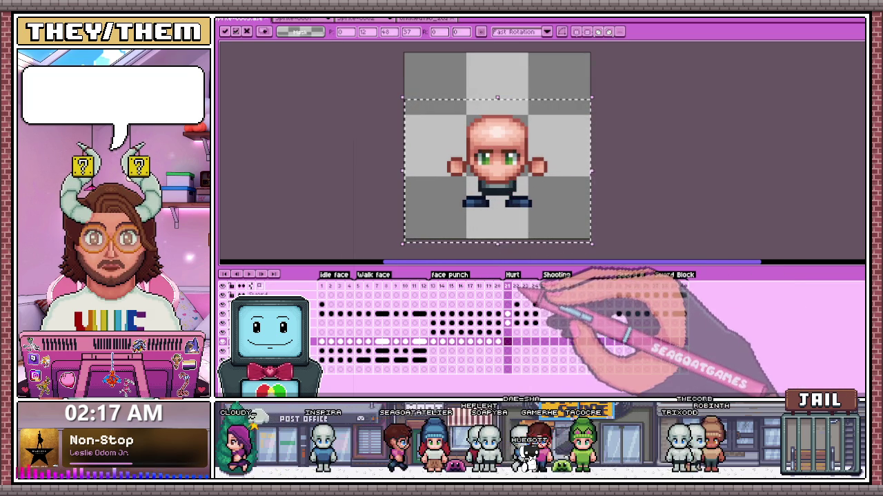
left_click(517, 341)
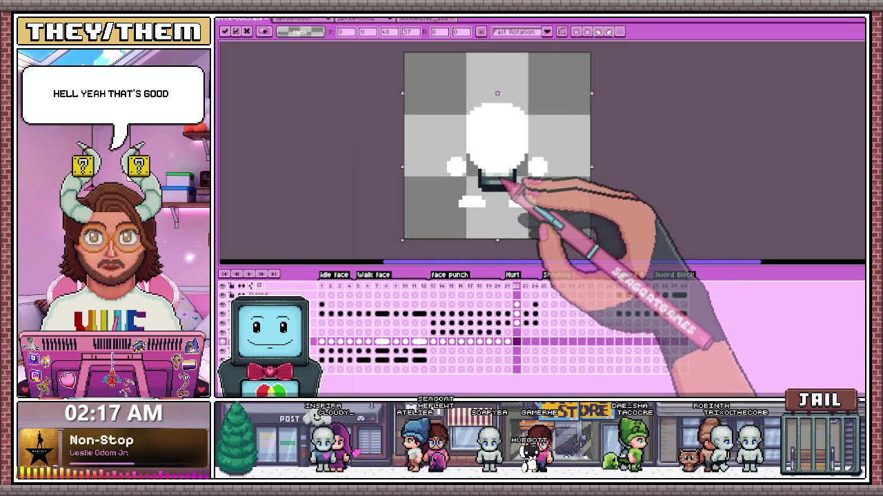
left_click(525, 341)
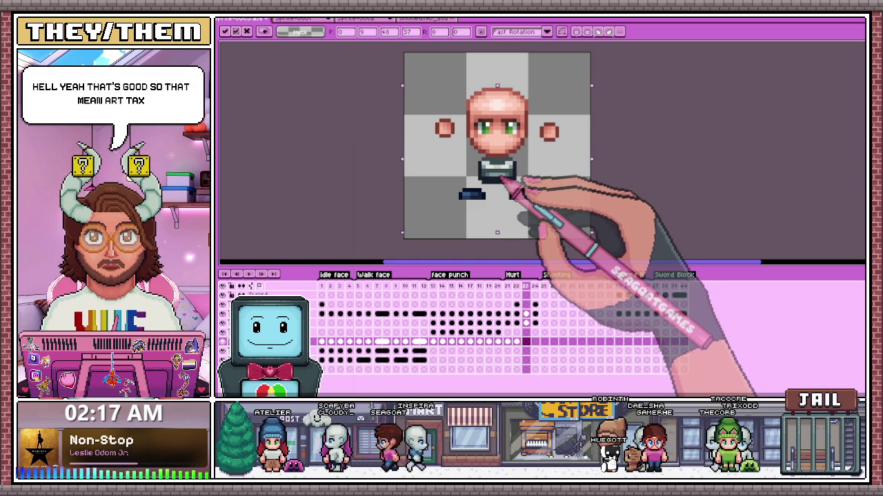
left_click(535, 341)
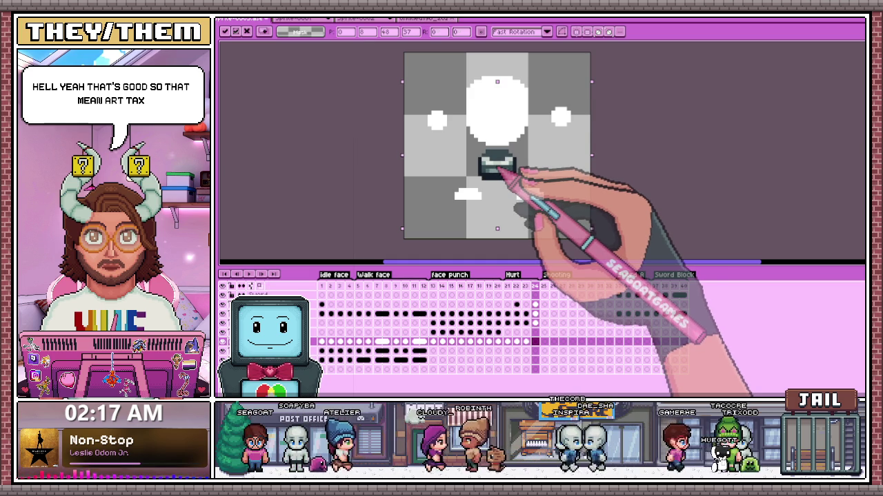
left_click(626, 193)
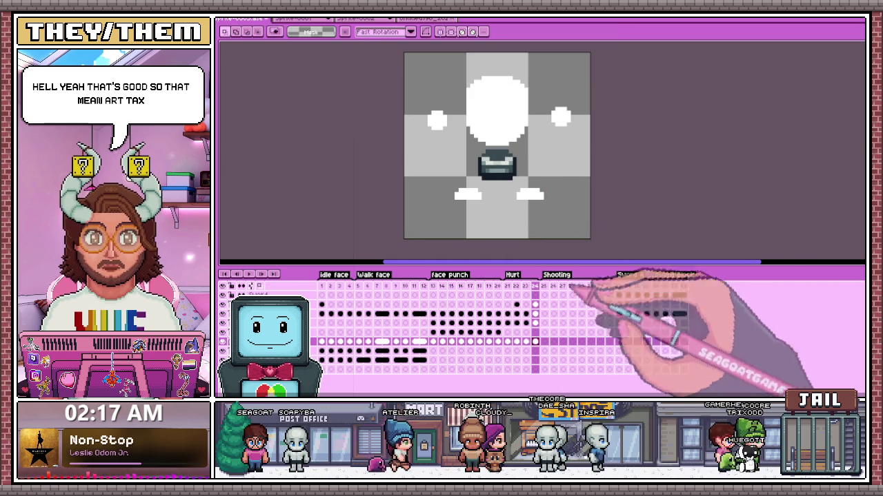
left_click(508, 290)
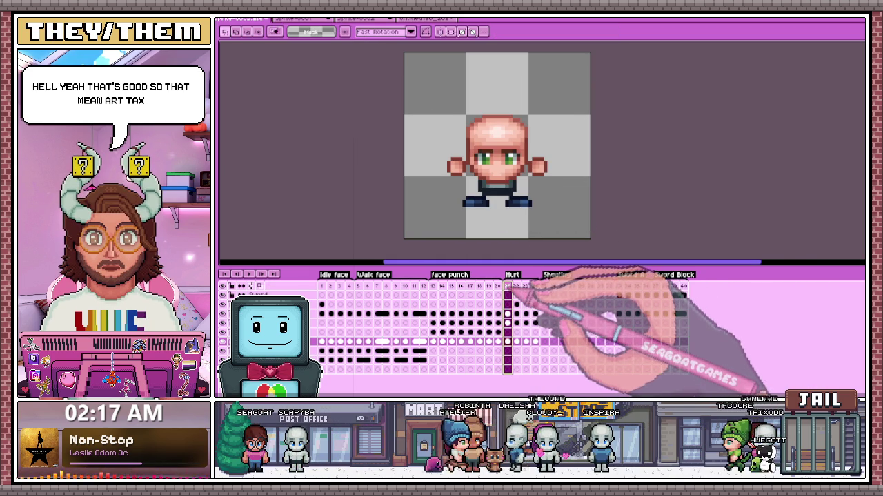
Step: With the Pencil, clear the torso's dark right-edge pixels on white-flash frame 22
left_click(516, 304)
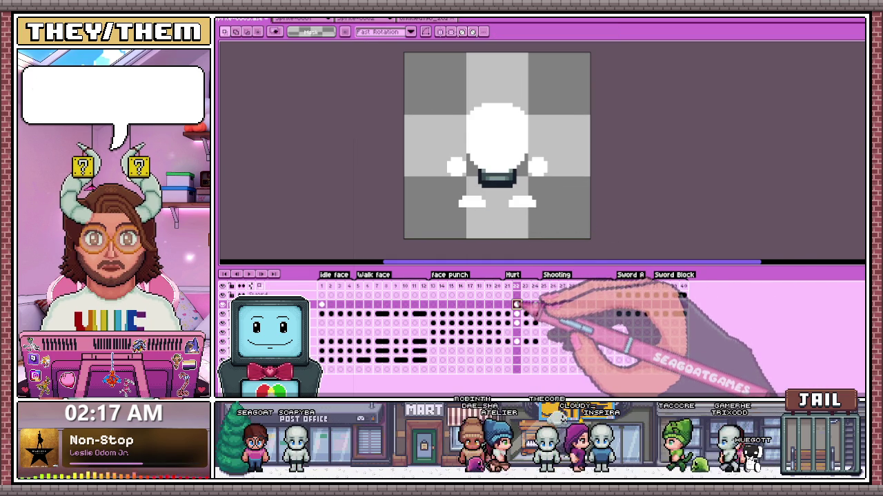
key("Right")
key("Left")
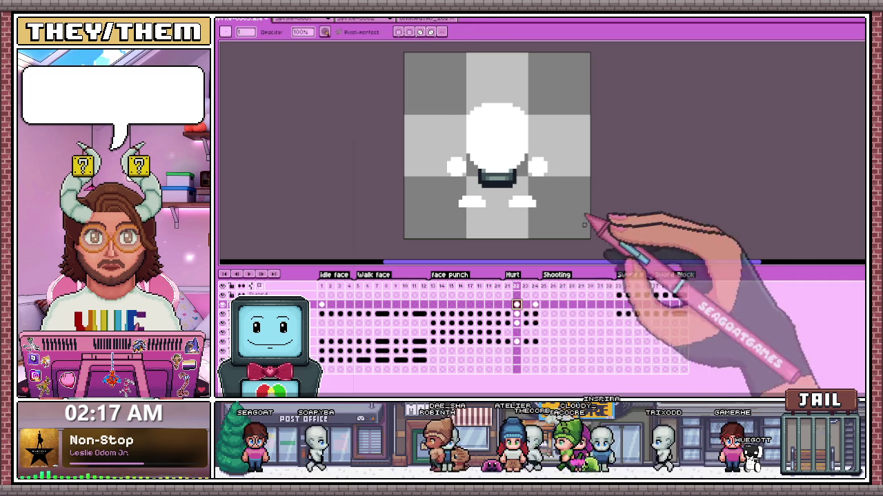
key("Left")
key("Right")
key("b")
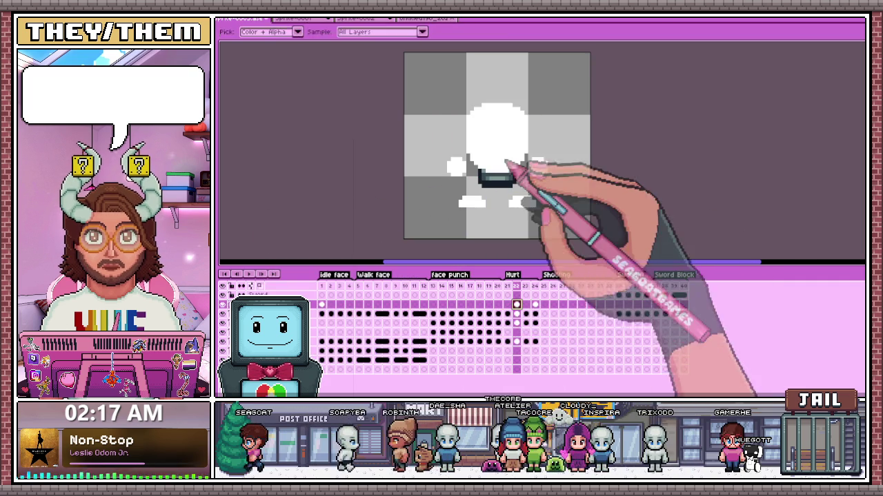
scroll(502, 178, "up", 2)
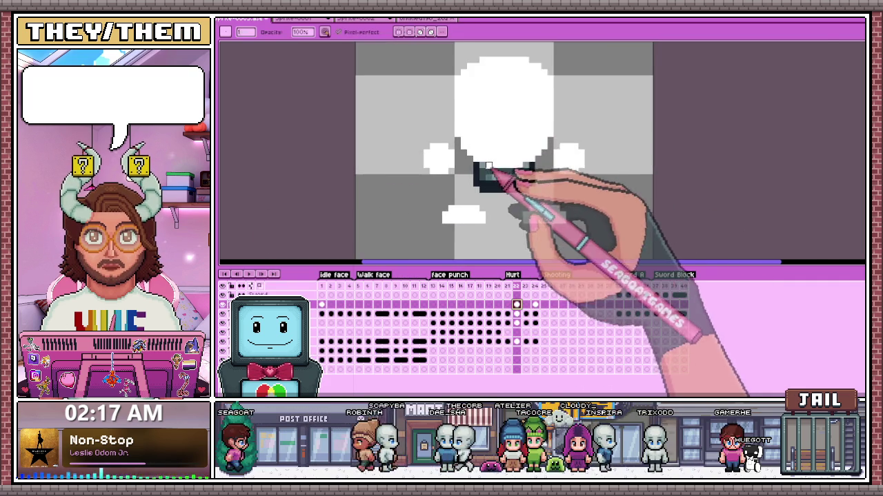
scroll(498, 207, "up", 2)
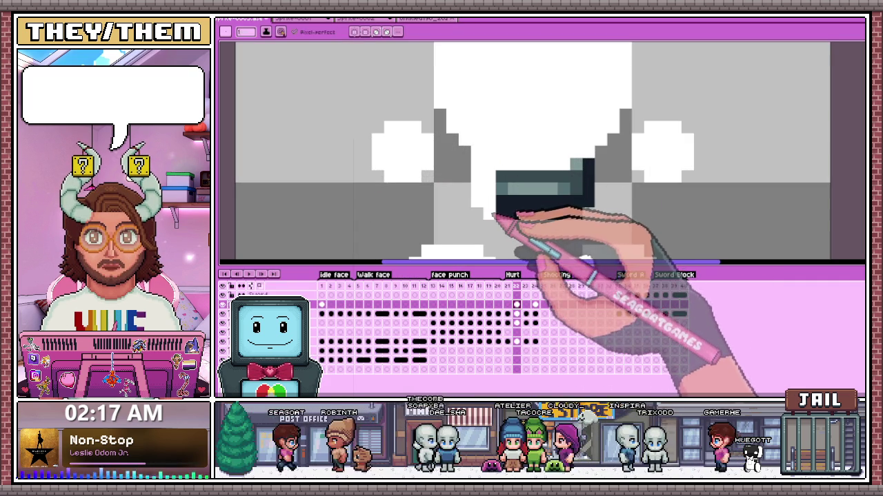
mouse_move(591, 203)
left_mouse_down()
mouse_move(593, 166)
mouse_move(509, 201)
mouse_move(560, 204)
left_mouse_up()
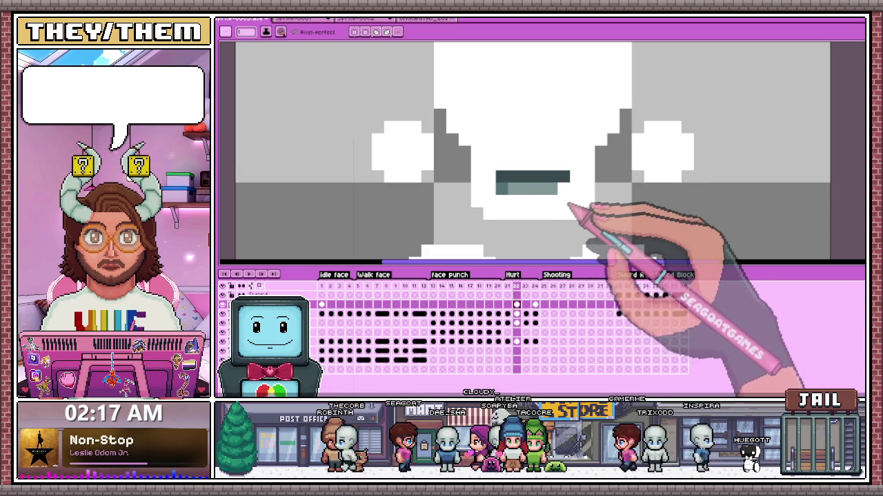
Step: Repaint frame 24's torso white, adding a row beneath and covering remaining dark marks
left_click(527, 287)
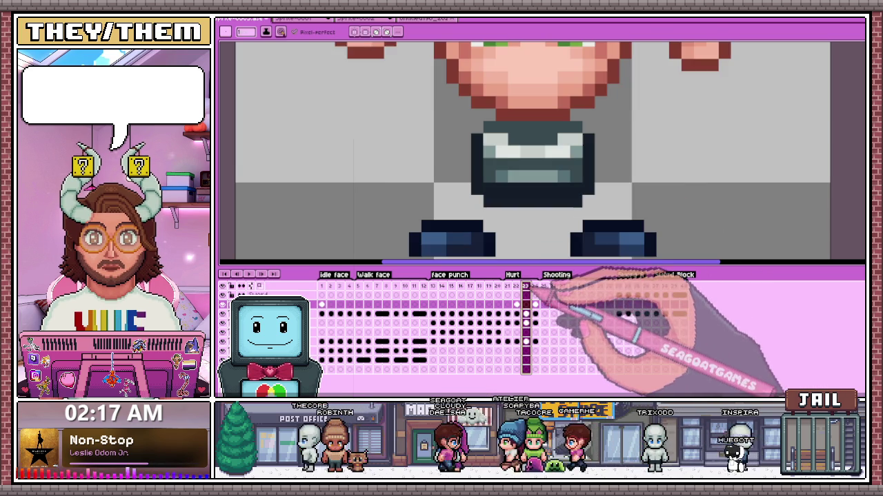
left_click(534, 286)
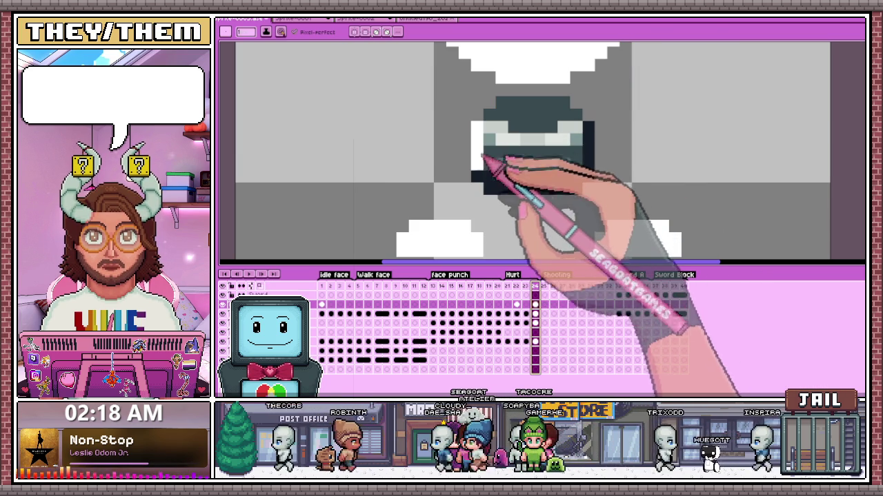
left_click_drag(485, 181, 560, 196)
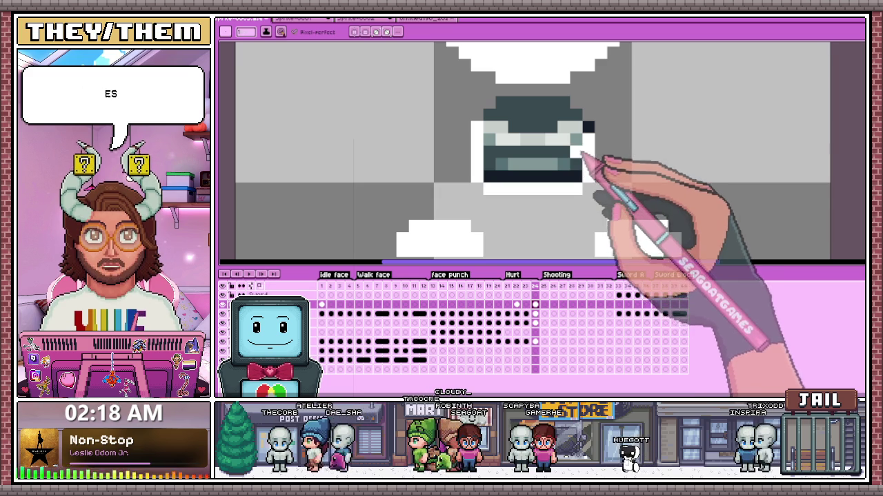
mouse_move(587, 123)
left_mouse_down()
mouse_move(503, 118)
mouse_move(566, 104)
mouse_move(501, 144)
mouse_move(518, 173)
mouse_move(514, 126)
mouse_move(562, 150)
left_mouse_up()
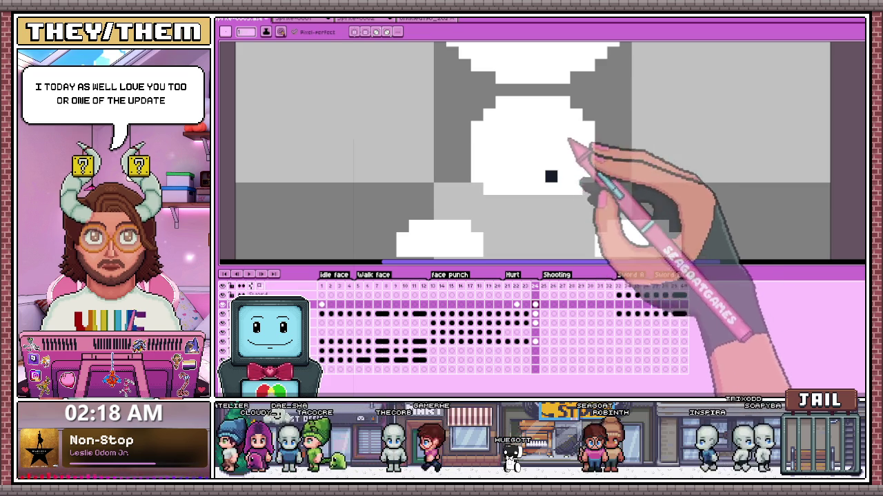
left_click_drag(567, 144, 555, 184)
scroll(556, 183, "down", 1)
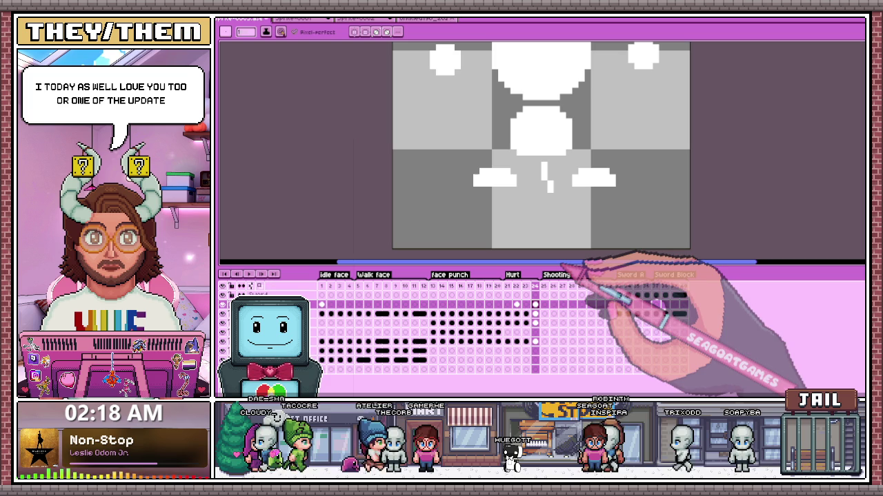
Step: Flip through Hurt, Shooting and Sword Block frames 21–40 to review the edits
left_click(507, 286)
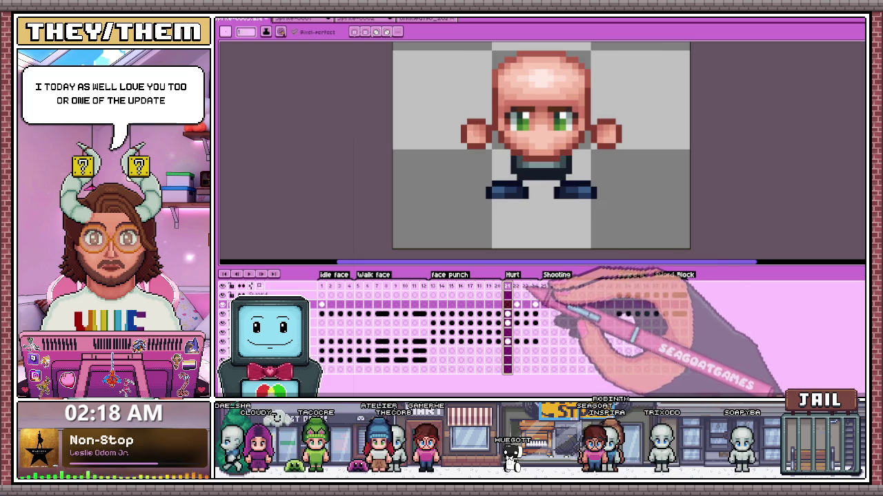
left_click(535, 287)
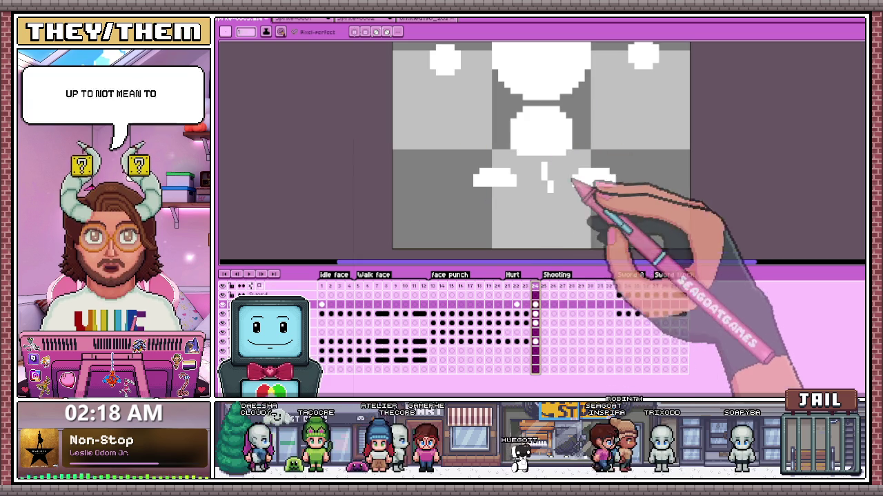
left_click(507, 285)
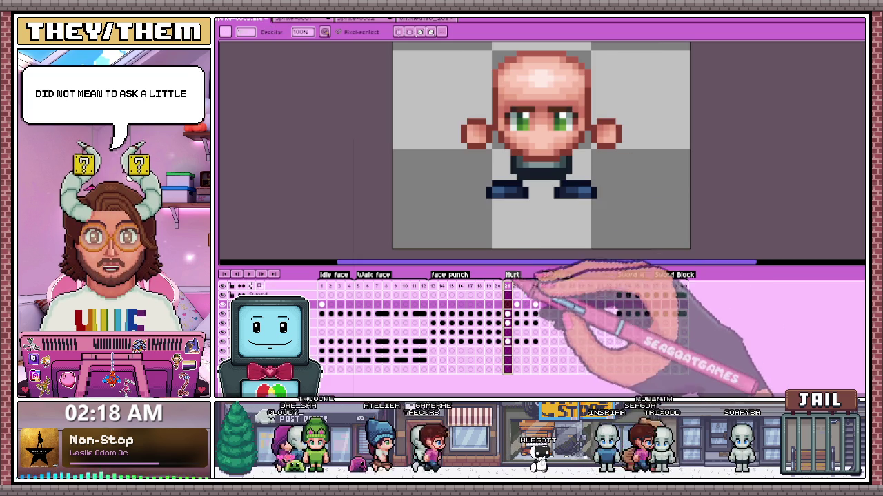
left_click(535, 287)
left_click(564, 286)
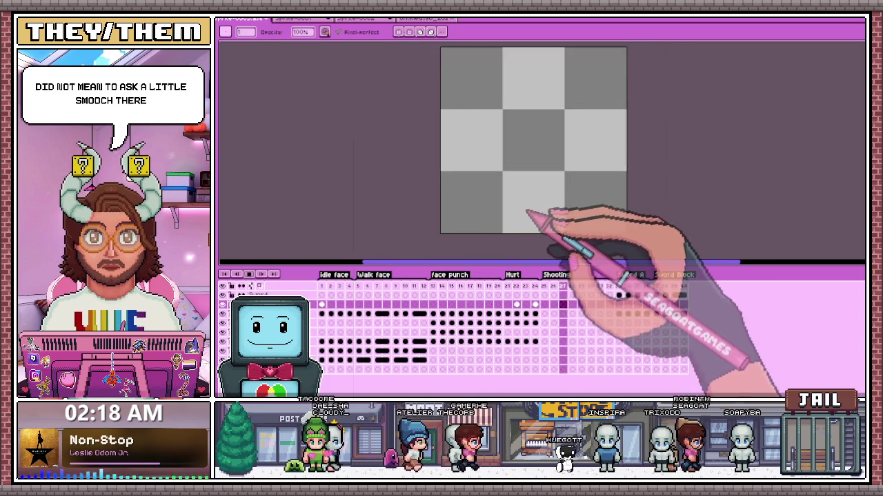
left_click(526, 285)
left_click(535, 287)
left_click(564, 285)
left_click(525, 285)
left_click(553, 285)
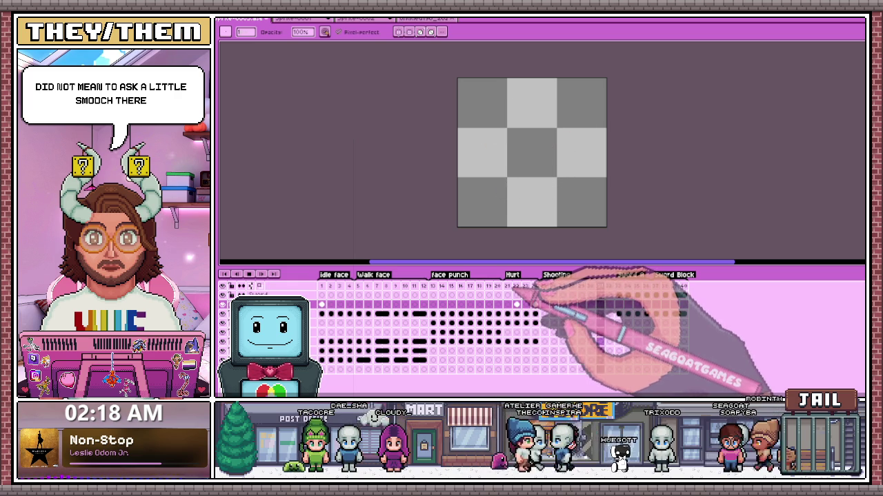
left_click(526, 285)
left_click(554, 285)
left_click(526, 285)
left_click(554, 286)
left_click(627, 286)
left_click(674, 285)
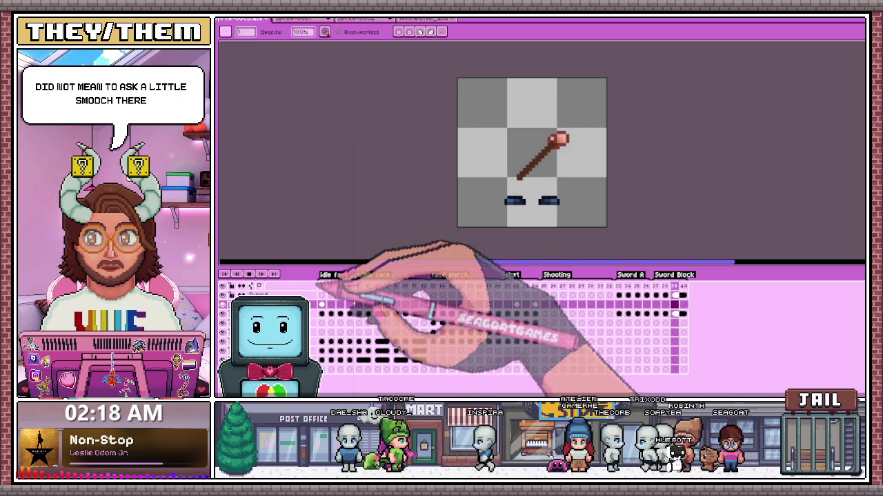
Step: Open frame 33, the first Sword A frame, and select the helmet layer
left_click(322, 286)
left_click(515, 285)
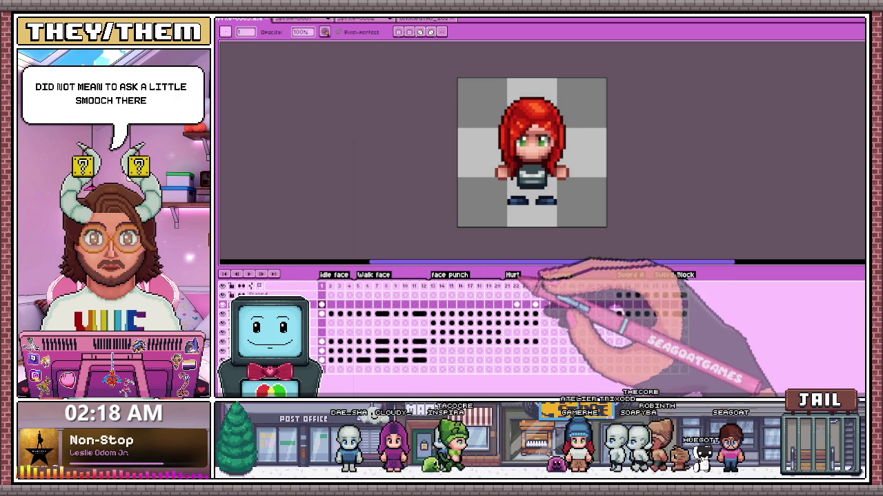
left_click(544, 286)
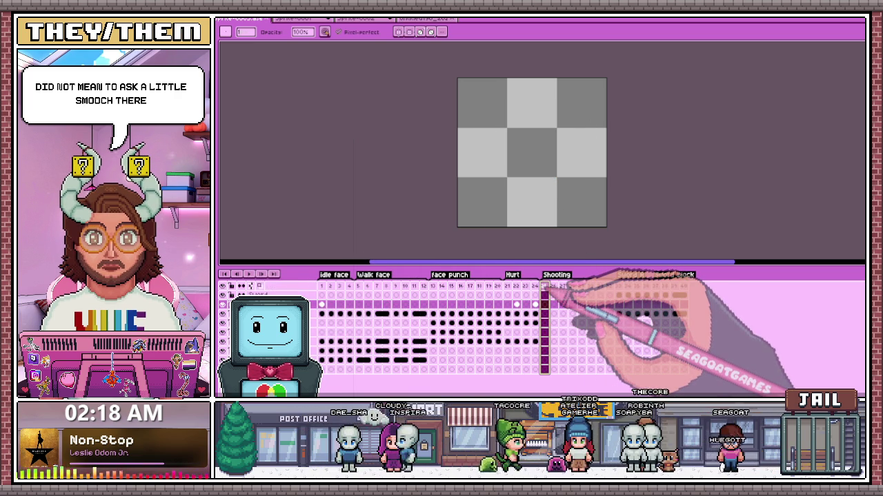
left_click(619, 285)
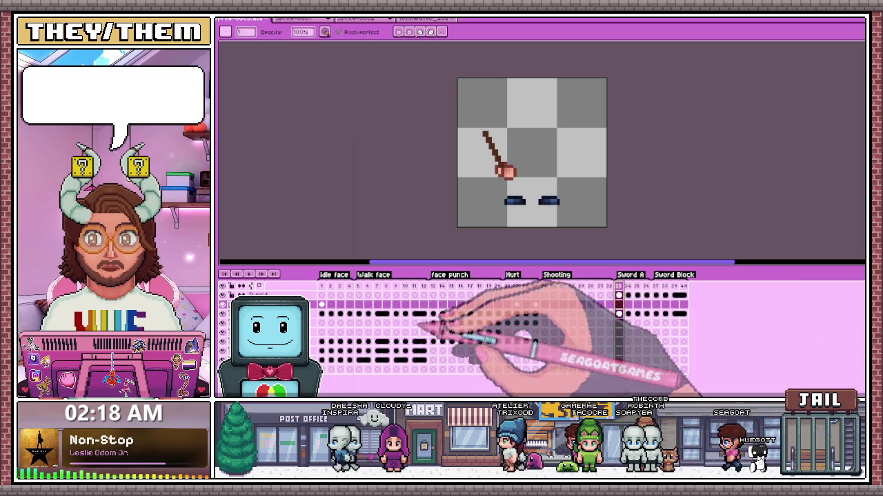
left_click(325, 342)
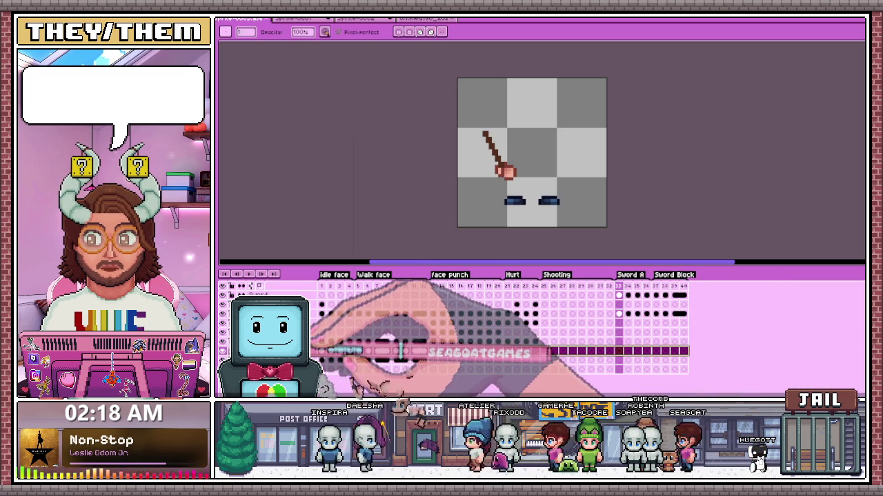
Step: Marquee-select the helmet area on frame 13 of the helmet layer
left_click(321, 342)
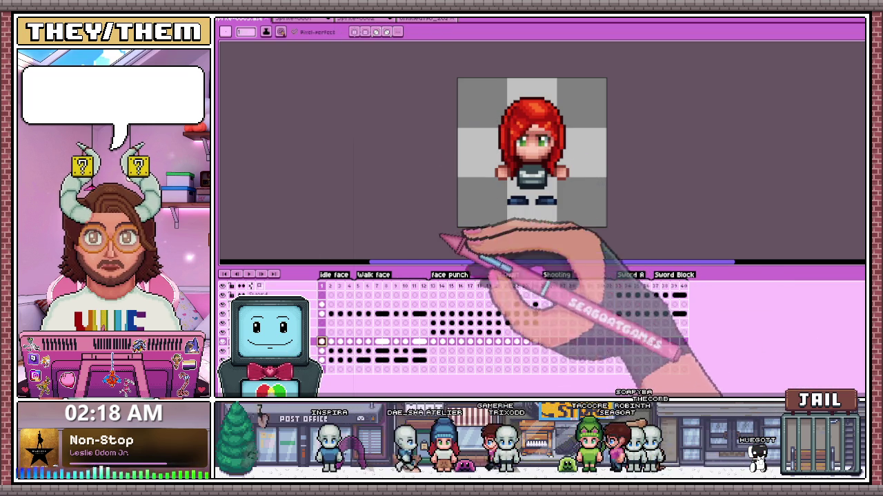
left_click(433, 342)
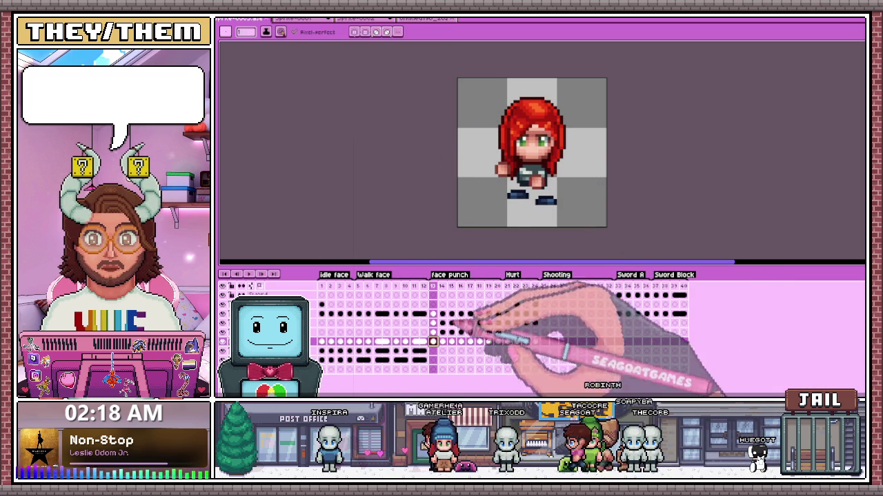
left_click_drag(460, 122, 587, 218)
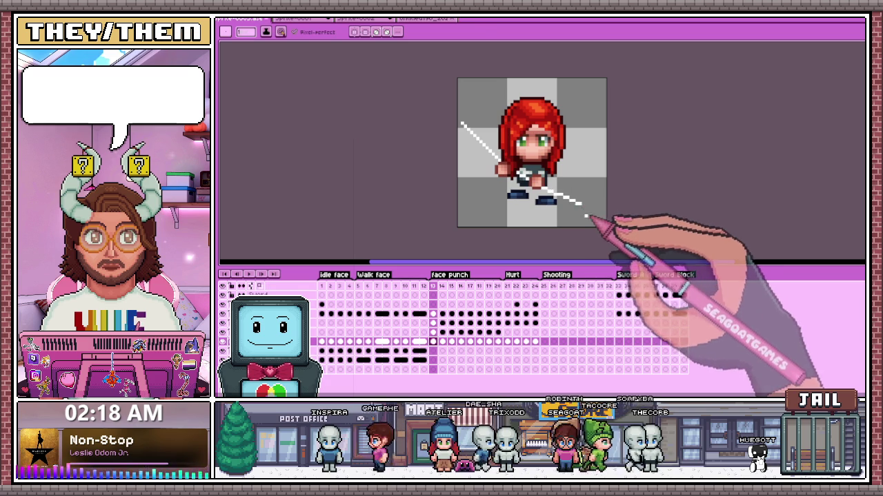
key("m")
left_click_drag(455, 112, 589, 228)
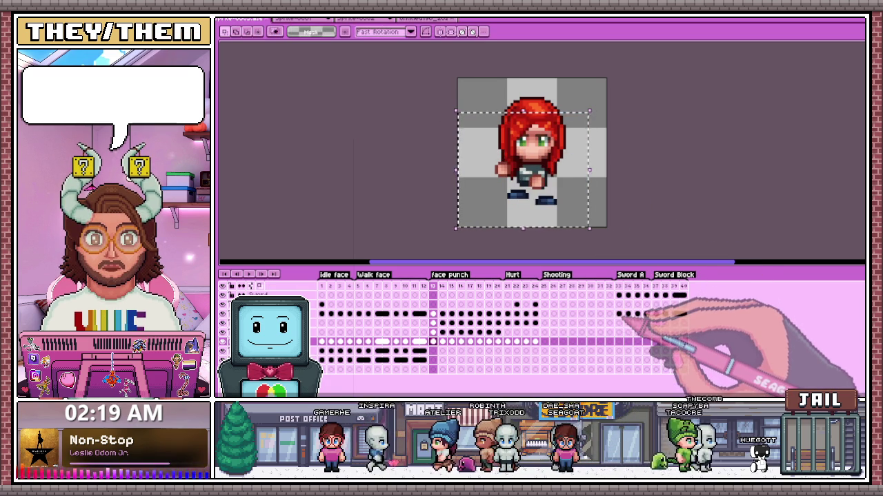
Step: Paste the helmet into Sword A frames 33–35, committing each placement
left_click(619, 341)
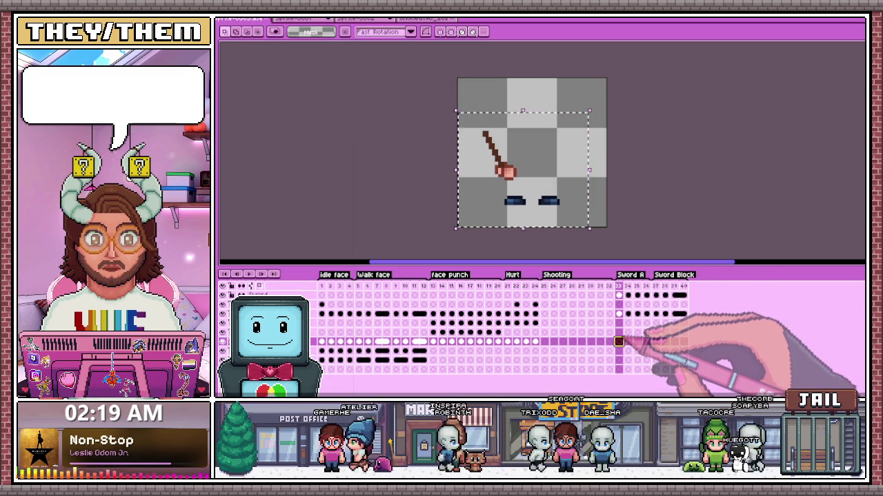
key("ctrl+v")
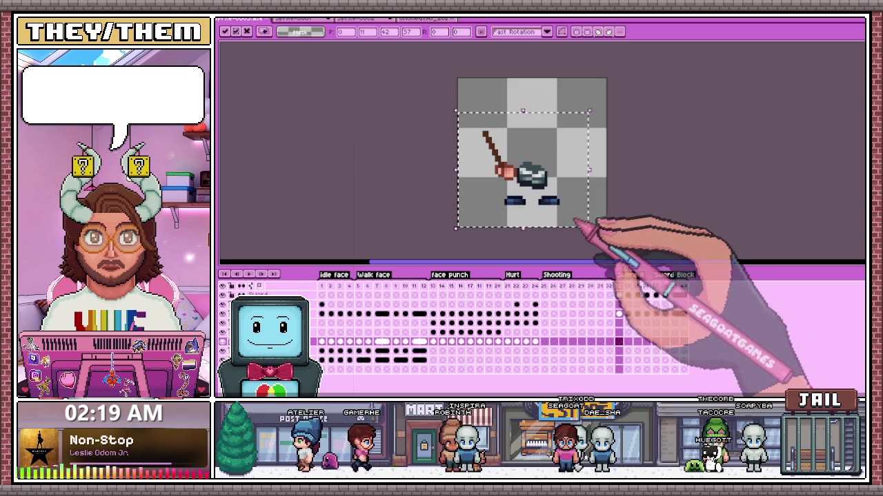
scroll(552, 191, "up", 1)
left_click(628, 342)
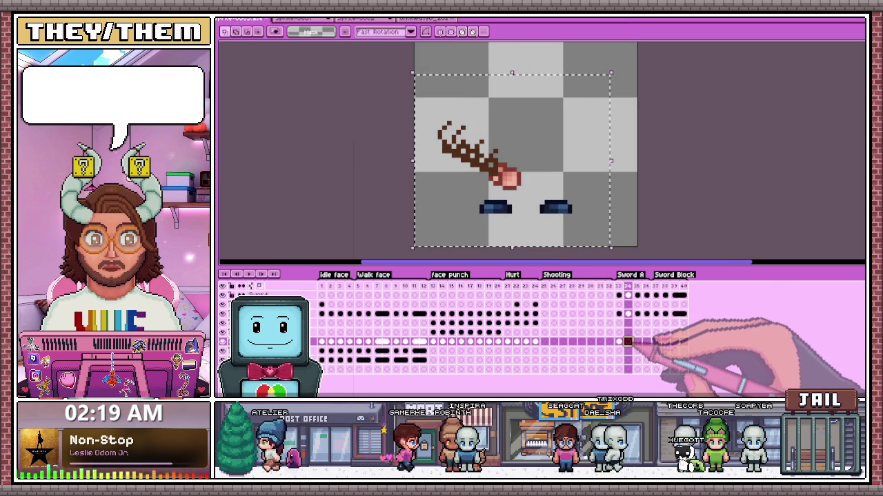
left_click(656, 202)
left_click(637, 341)
key("ctrl+v")
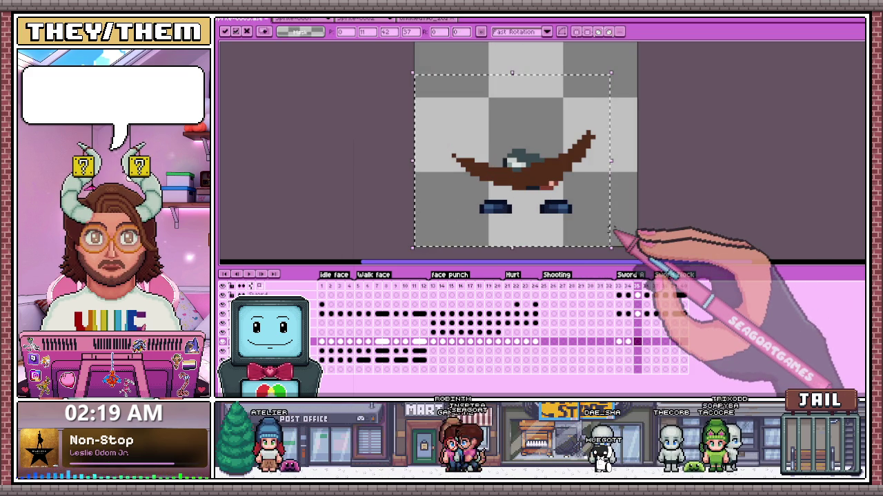
key("Escape")
key("ctrl+v")
key("Return")
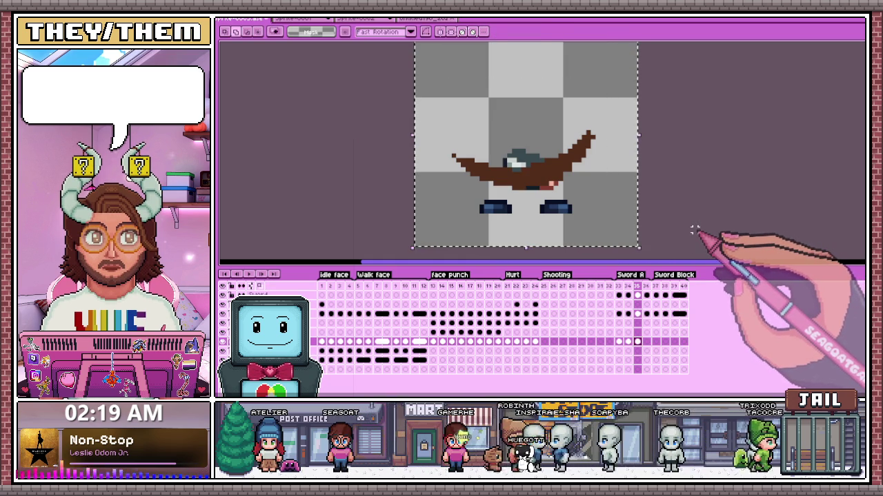
key("ctrl+v")
key("Return")
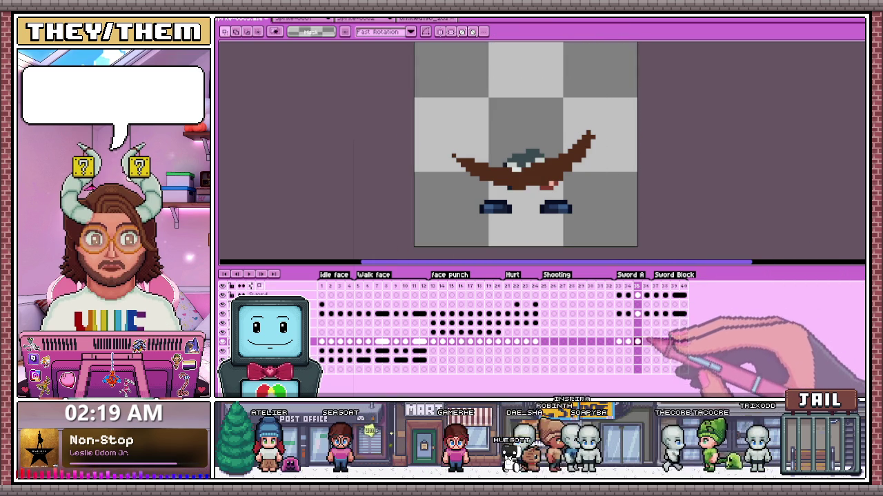
Step: Paste the helmet into frame 36, then play back the Sword A animation
left_click(646, 341)
key("ctrl+v")
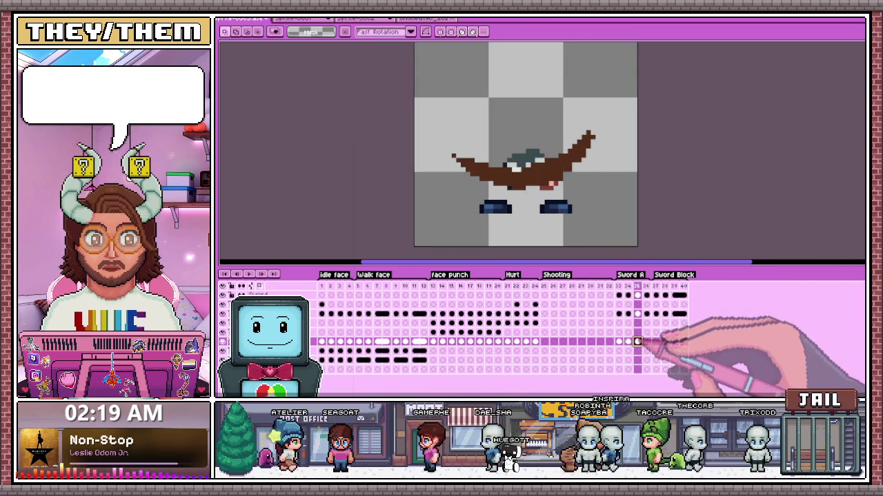
left_click(647, 341)
key("ctrl+v")
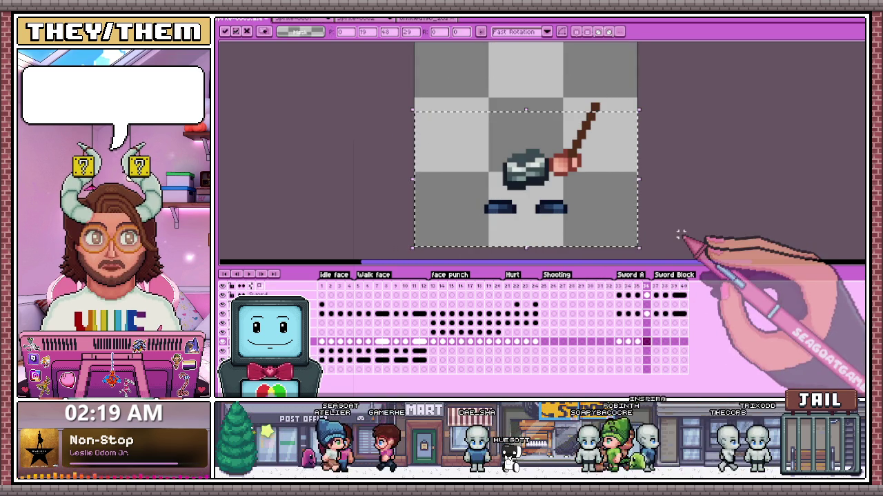
key("Return")
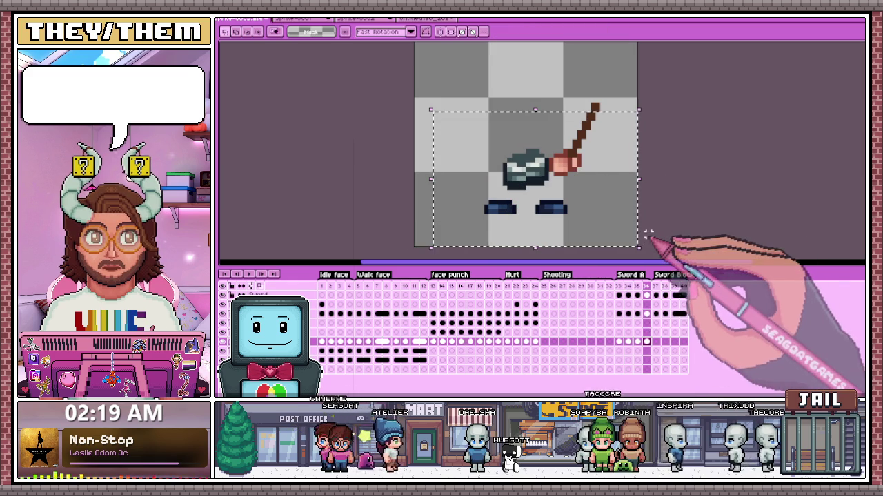
left_click(619, 295)
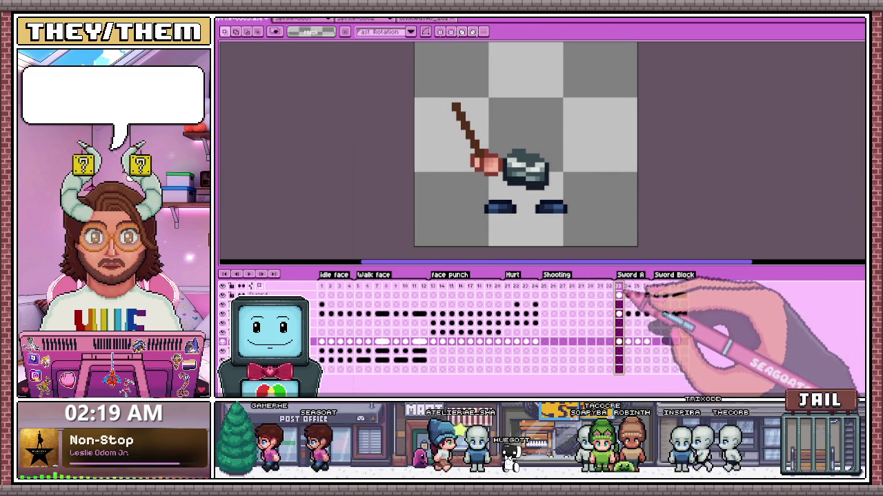
left_click(248, 275)
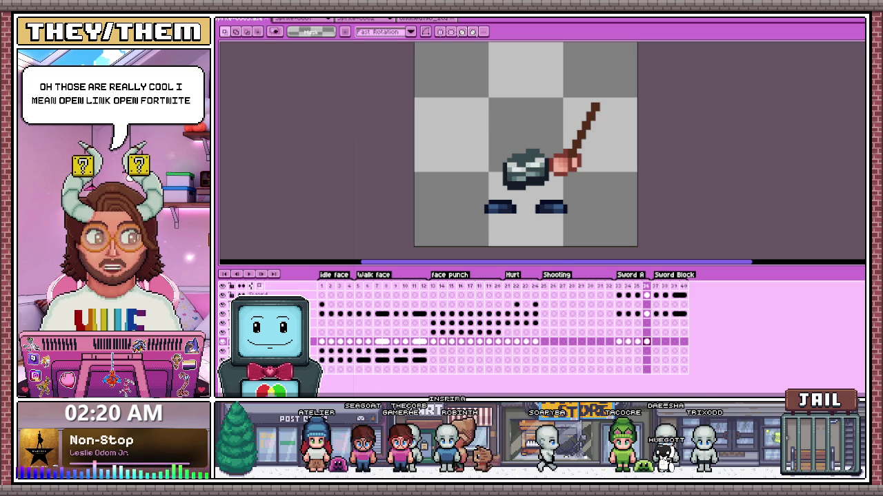
key("alt+Tab")
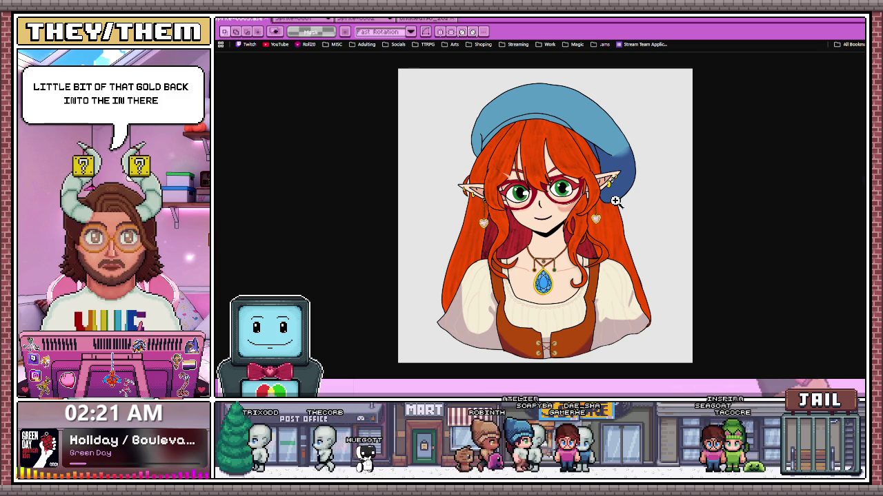
Step: Zoom in and out on the red-haired elf artwork in Chrome, then return to Aseprite
scroll(586, 203, "up", 5)
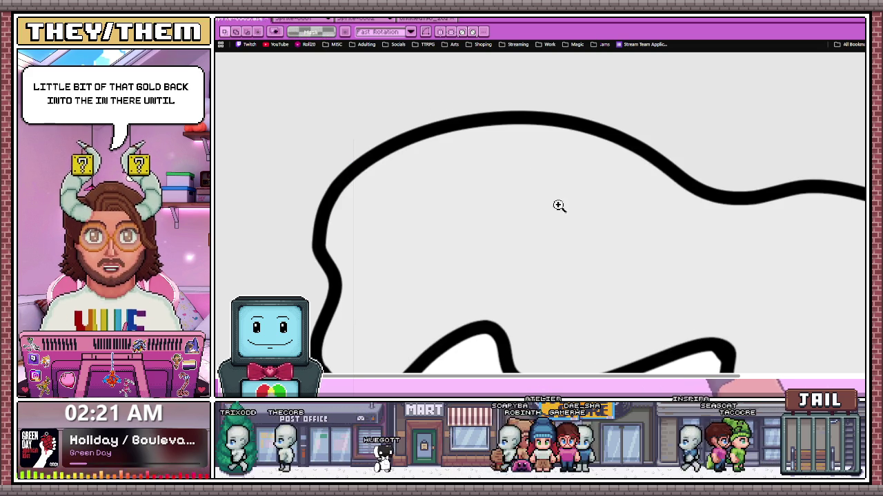
scroll(558, 203, "down", 2)
scroll(556, 202, "down", 1)
scroll(553, 199, "down", 3)
scroll(544, 214, "down", 2)
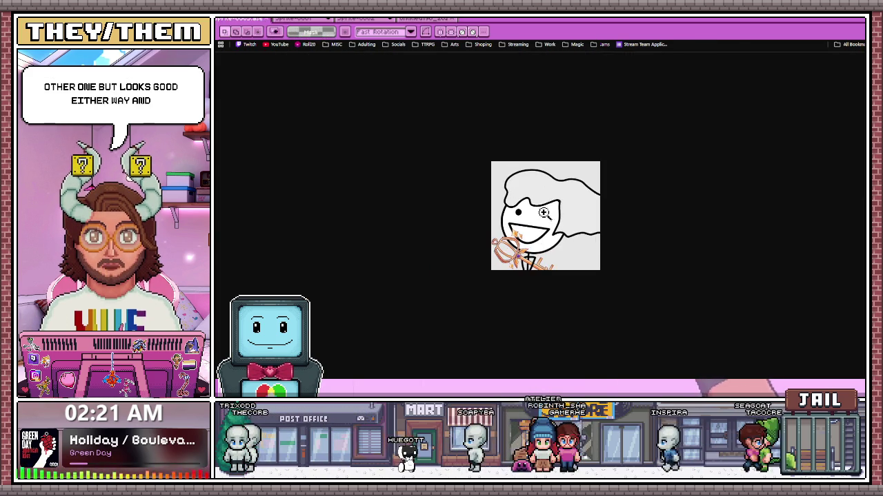
scroll(544, 214, "up", 1)
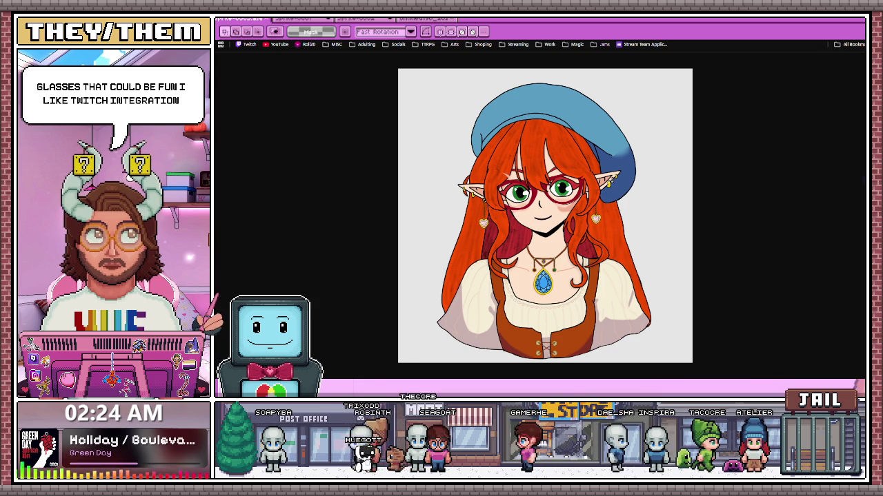
key("alt+Tab")
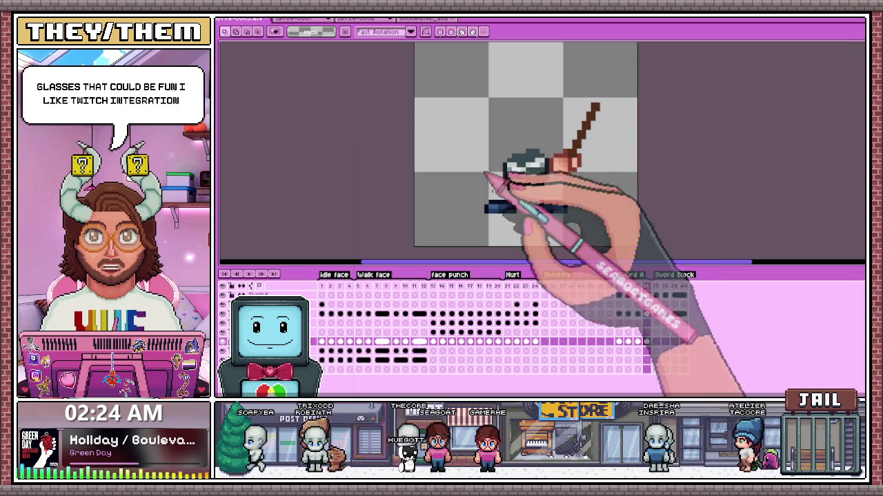
Step: Preview frames up to Sword A, play the sword swing, and stop on idle face frame 1
left_click(611, 286)
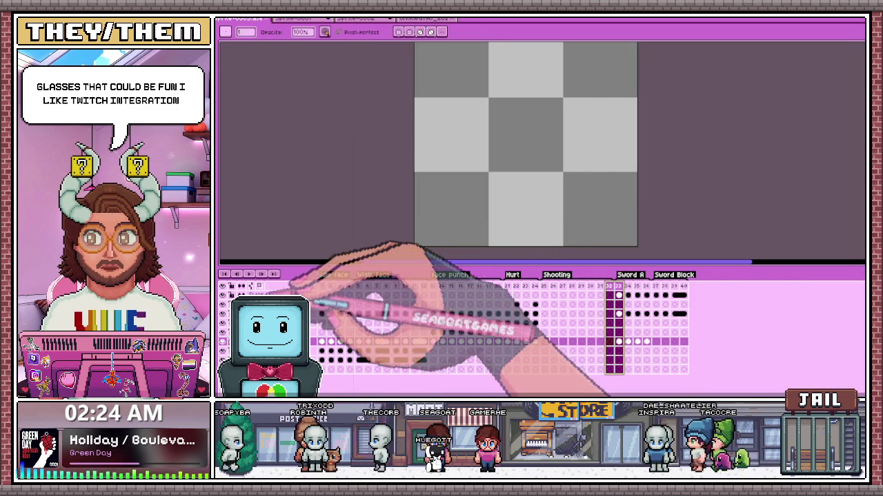
left_click(544, 286)
left_click(619, 287)
key("Return")
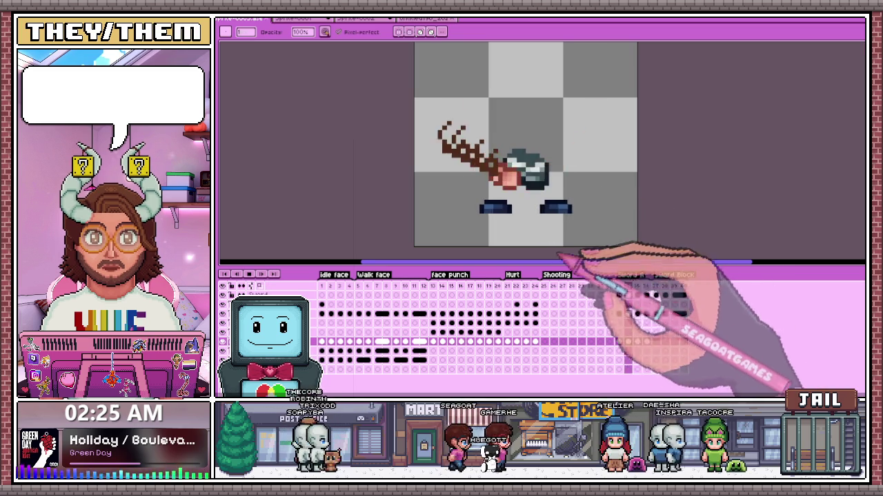
scroll(551, 257, "down", 3)
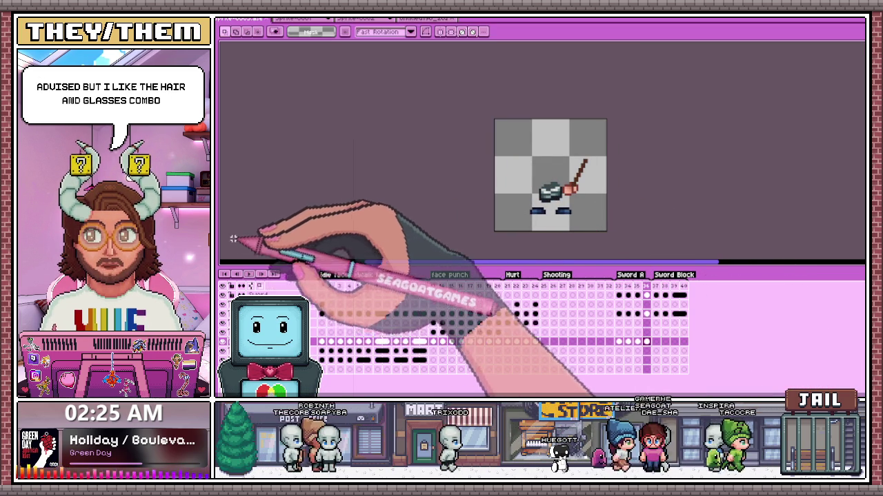
left_click(322, 313)
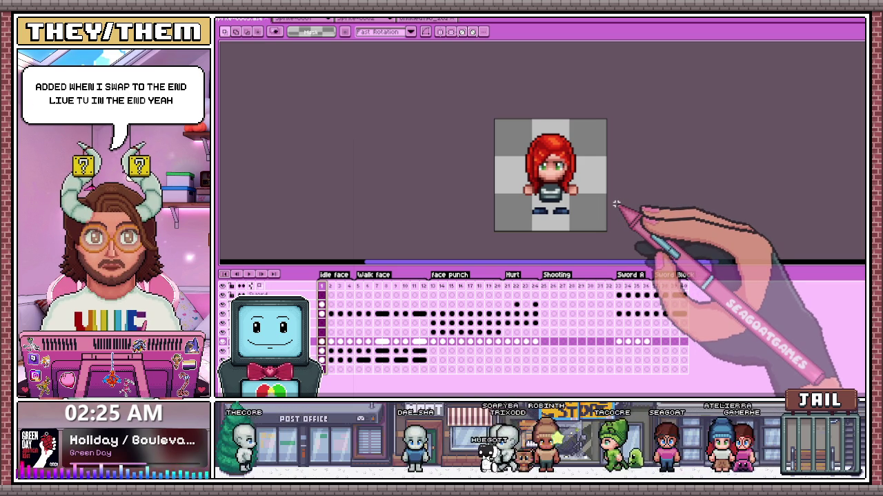
scroll(619, 221, "up", 1)
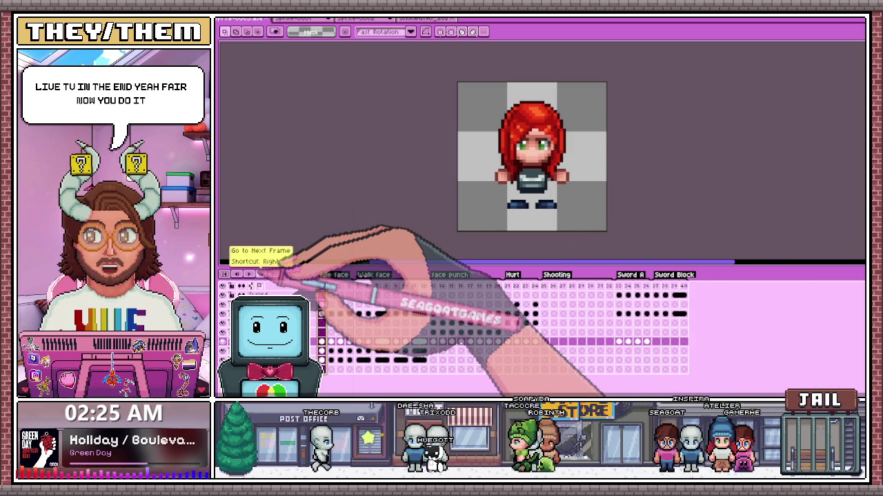
left_click(348, 279)
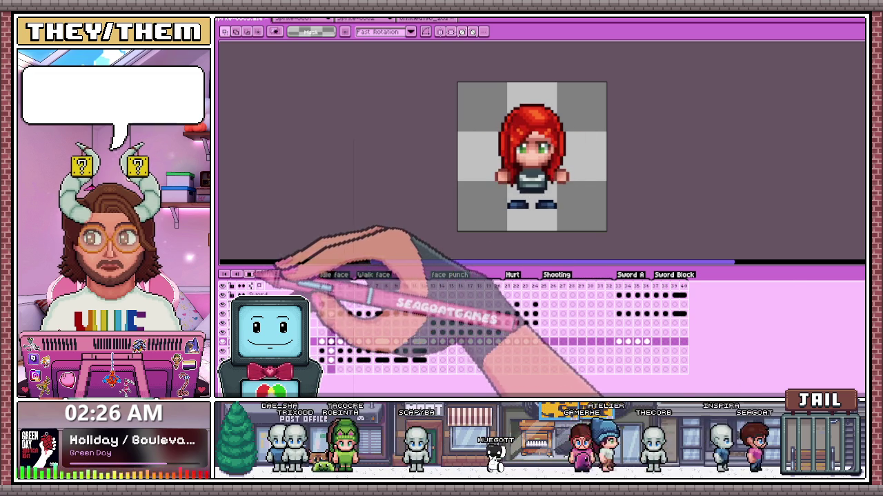
Step: Review the first Sword A frames, stepping through the swing up to the Sword Block frame
left_click(619, 286)
left_click(627, 286)
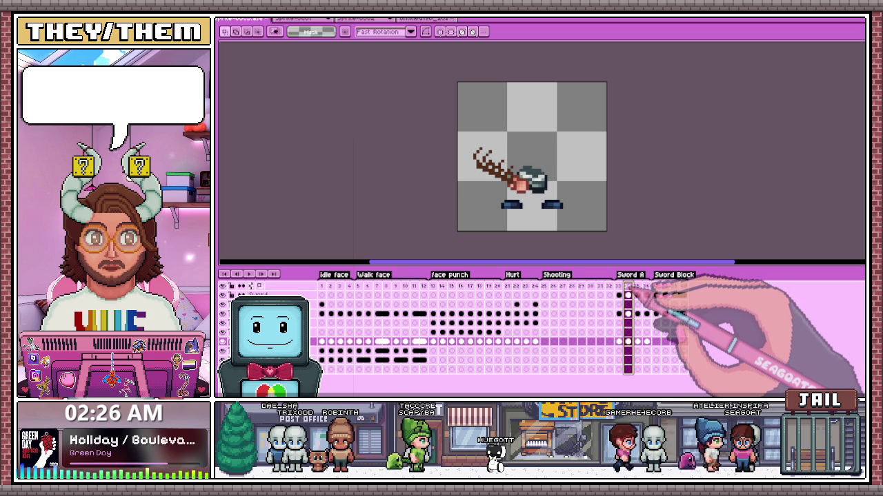
left_click(618, 286)
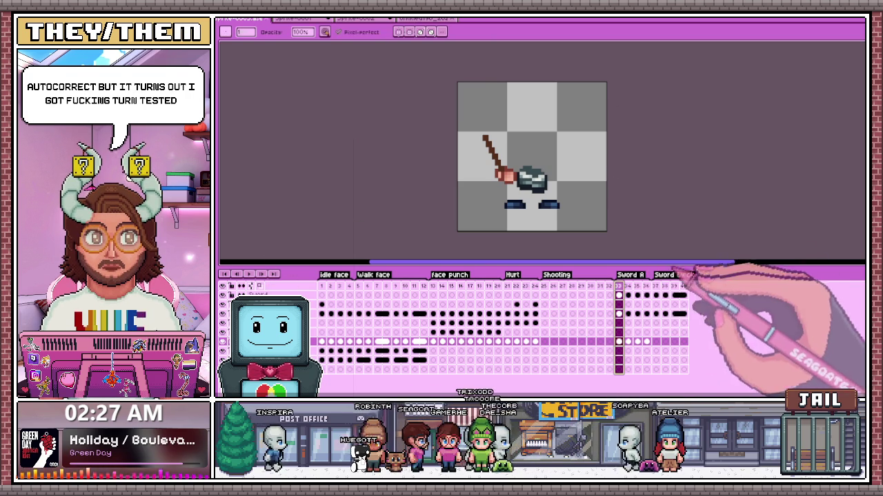
left_click(637, 286)
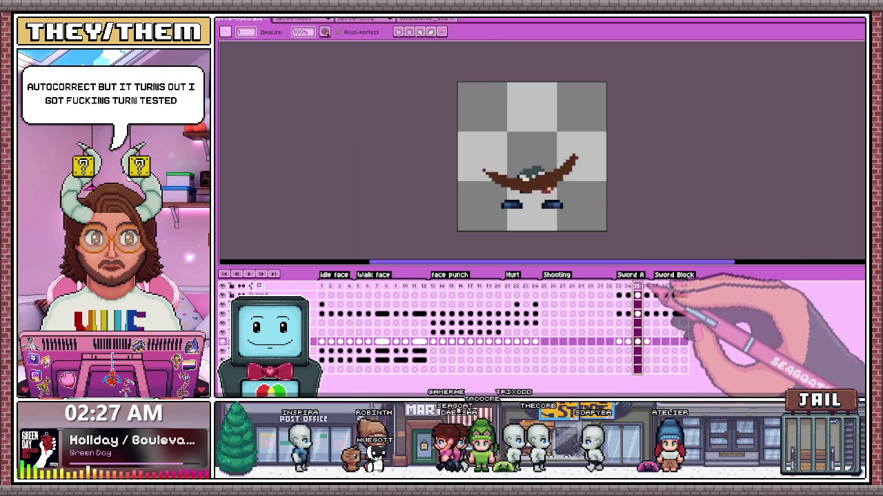
left_click(646, 286)
left_click(656, 286)
left_click(665, 285)
left_click(675, 286)
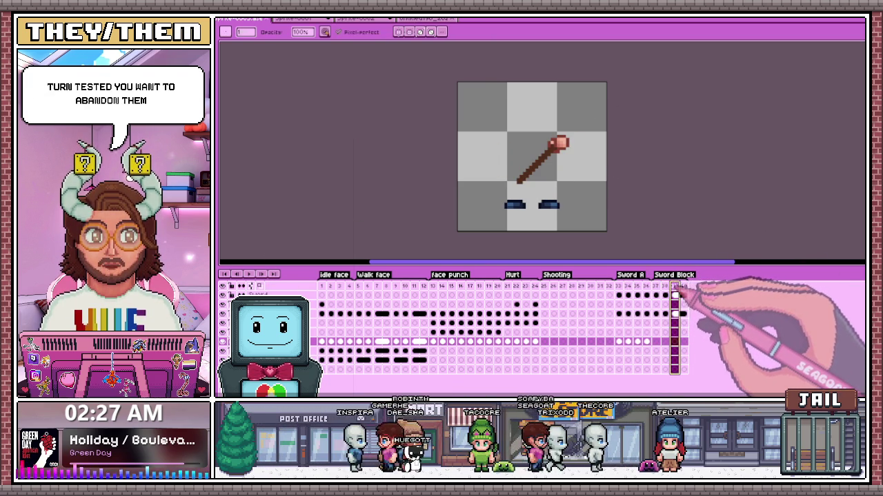
Step: Replay the Sword A swing frames to the raised-sword pose, then return to frame 1 with the marquee
left_click(629, 285)
left_click(637, 285)
left_click(646, 285)
left_click(656, 286)
left_click(665, 286)
left_click(675, 286)
left_click(683, 285)
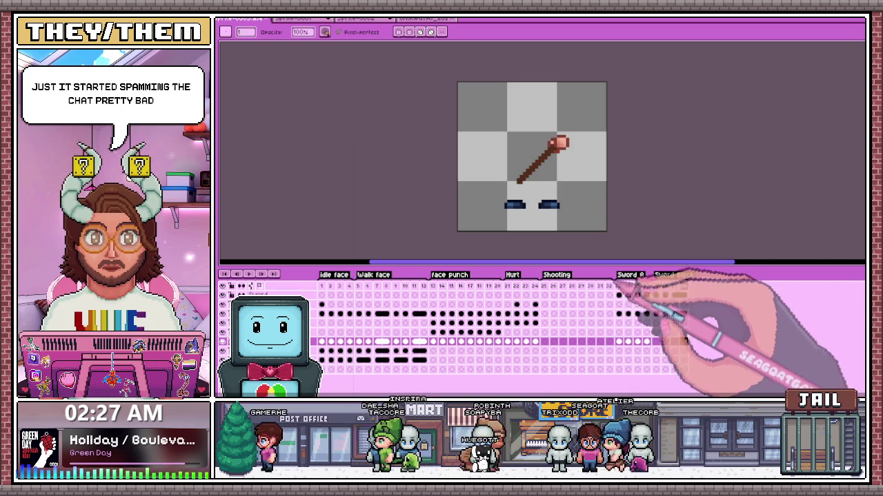
left_click(628, 285)
left_click(637, 286)
left_click(646, 286)
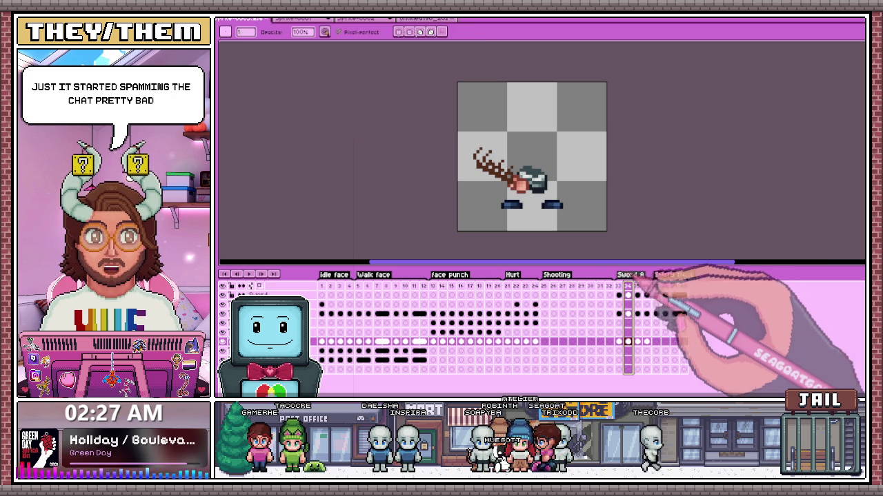
key("m")
left_click(322, 351)
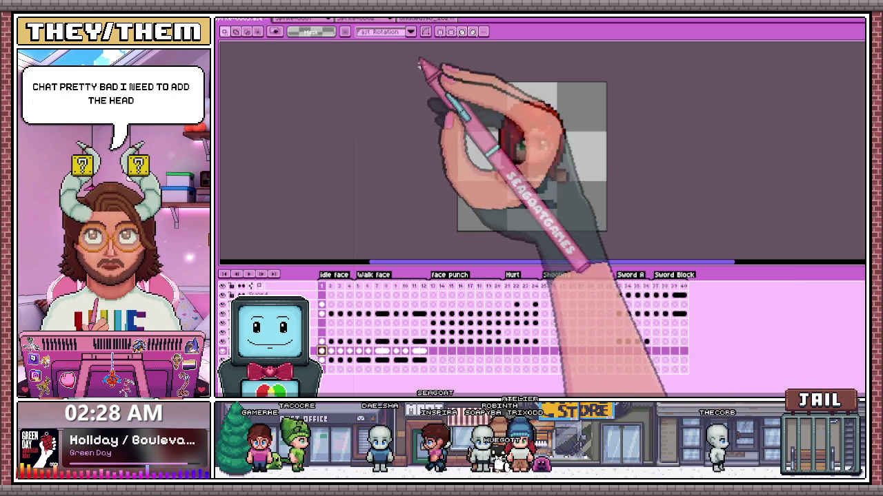
Step: Copy the character's head cels from frame 1 into the Sword A frames starting at frame 33
left_click_drag(422, 66, 641, 235)
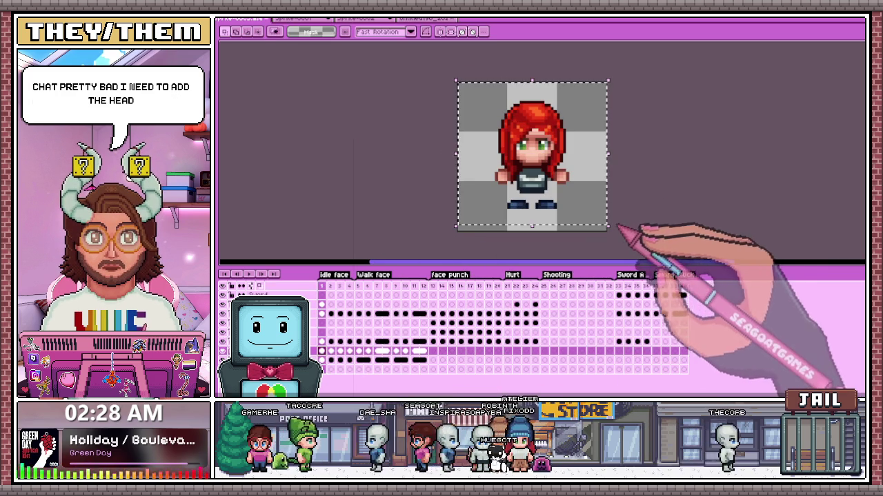
left_click(618, 322)
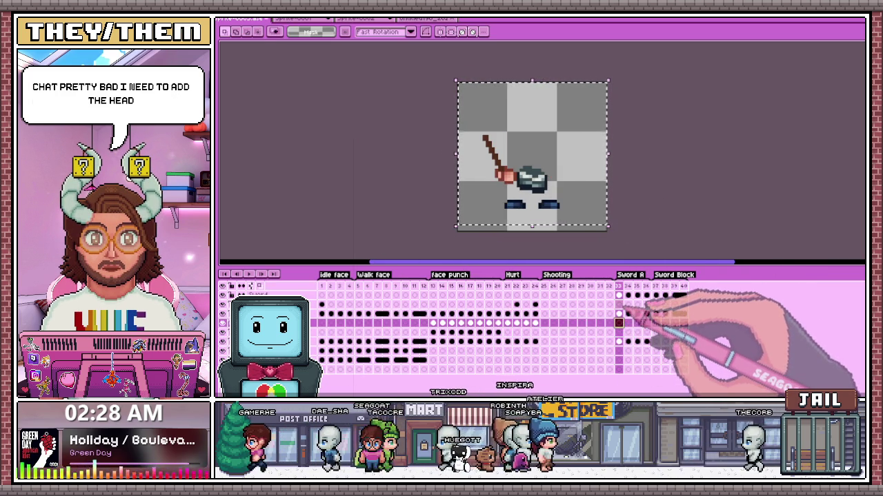
left_click(432, 323)
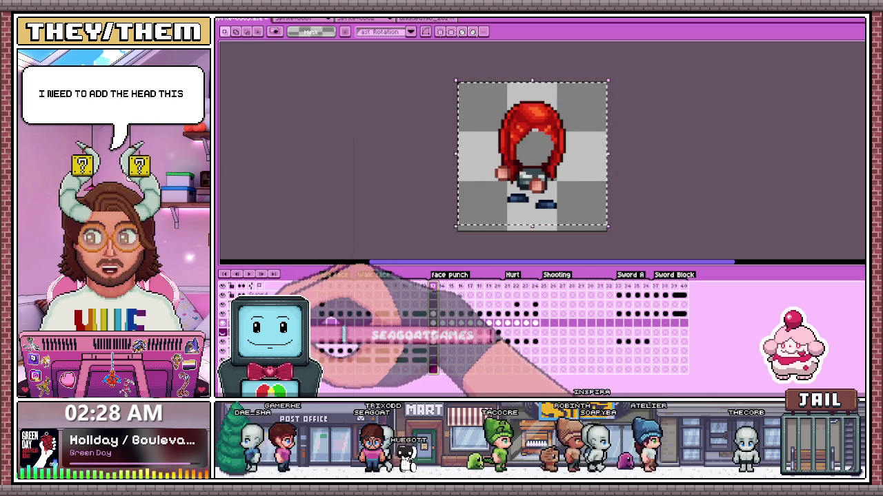
left_click(619, 332)
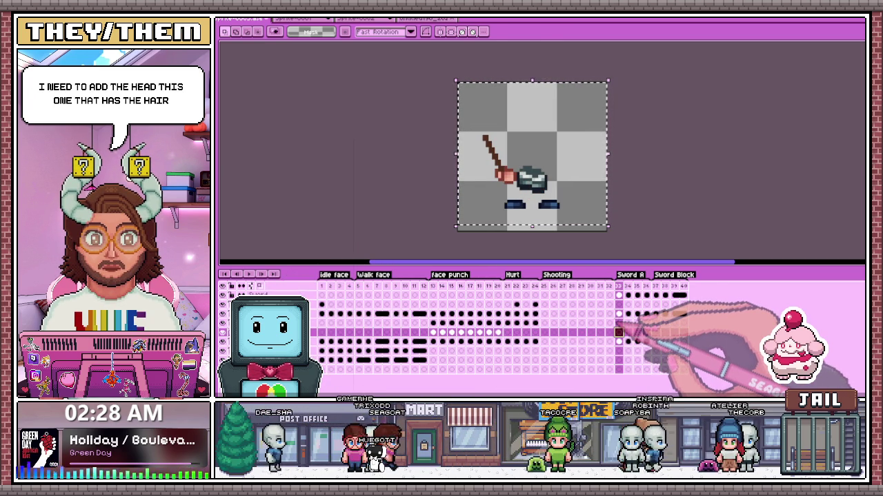
left_click(314, 334)
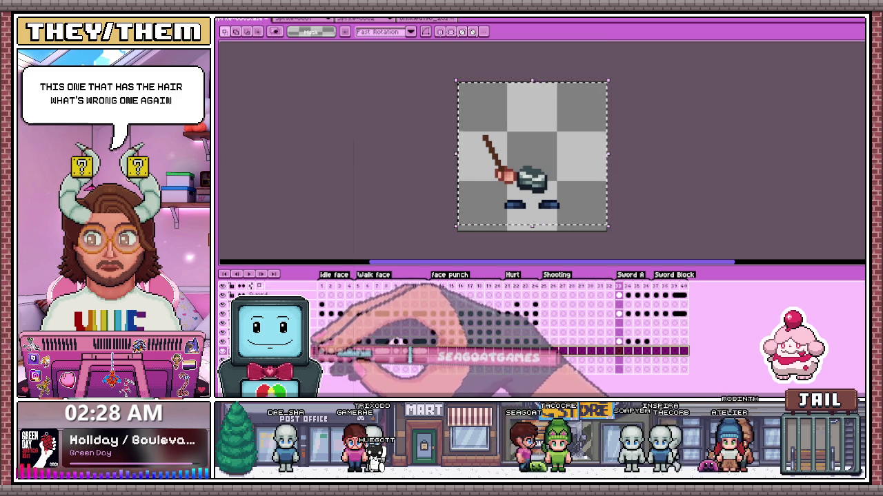
left_click(321, 360)
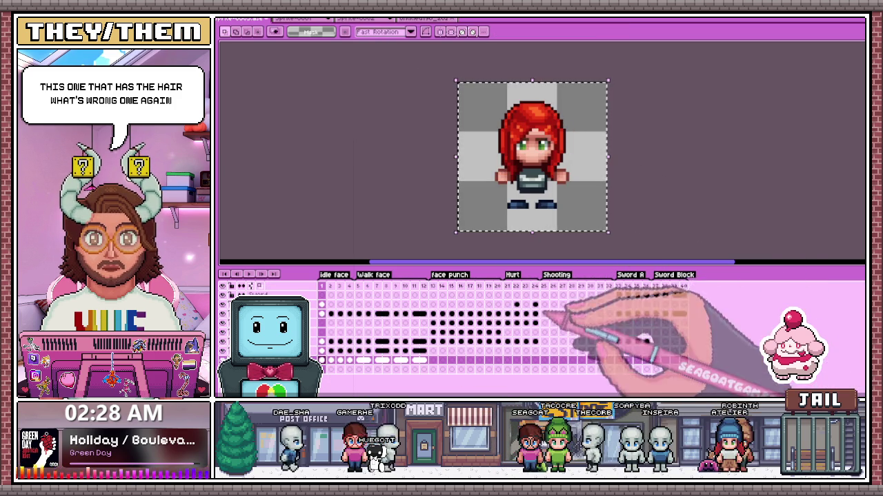
left_click(619, 333)
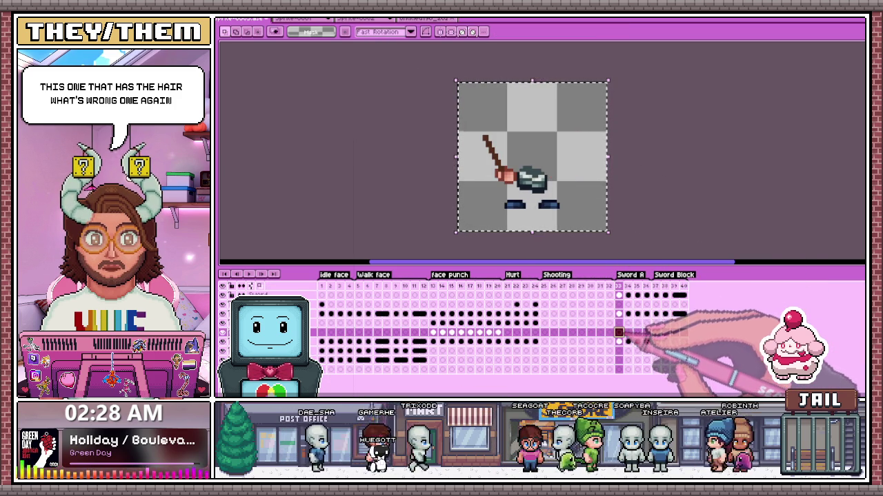
scroll(607, 227, "up", 1)
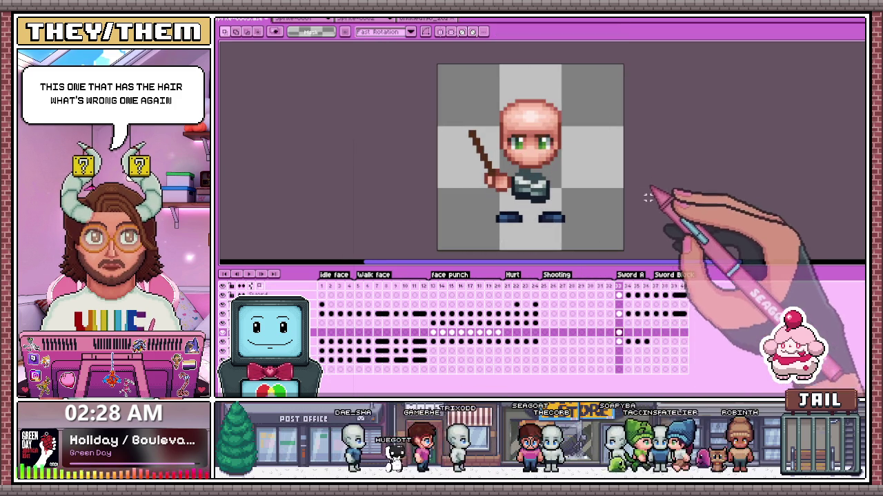
left_click(628, 295)
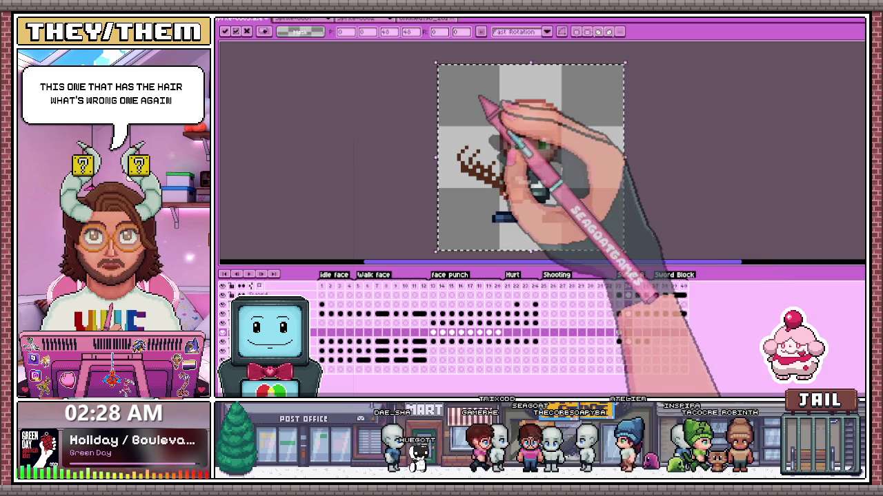
Step: Select the head in the first Sword A swing frame and nudge it down one pixel
left_click_drag(496, 90, 566, 160)
key("Down")
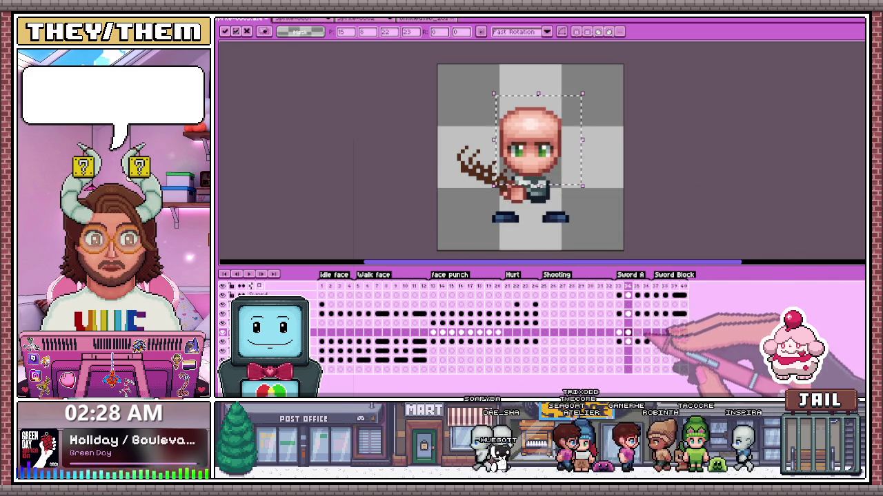
left_click(631, 335)
key("Right")
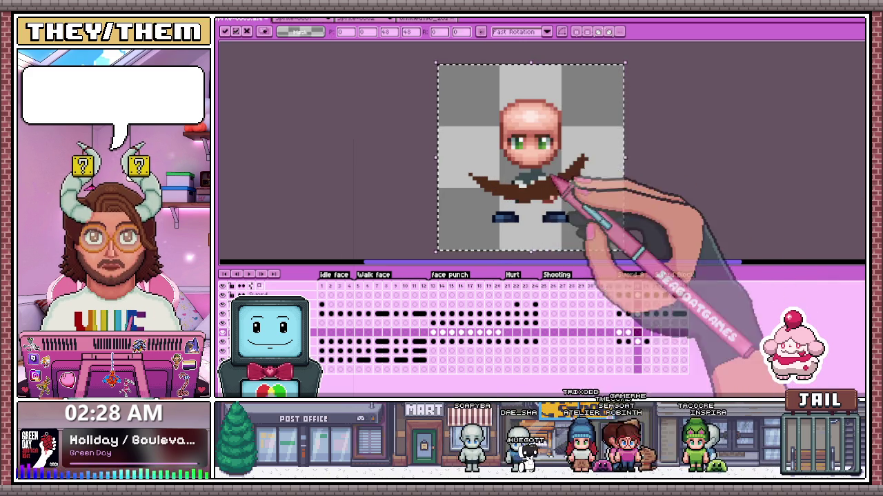
Step: With onion skin on, nudge the next frame's head into place using the arrow keys
left_click_drag(484, 86, 564, 160)
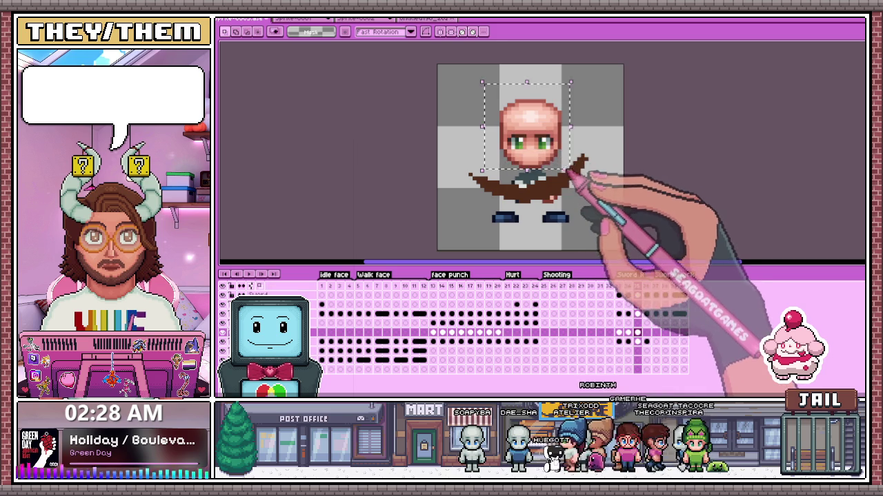
key("Down")
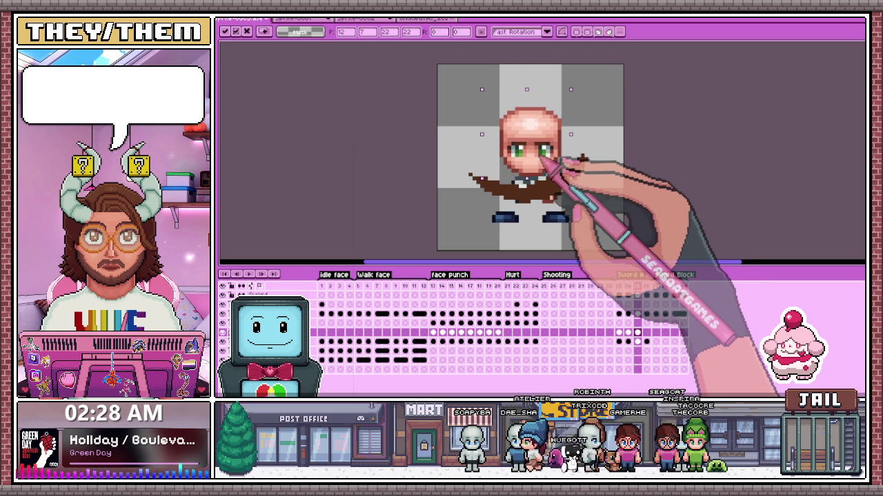
left_click(259, 285)
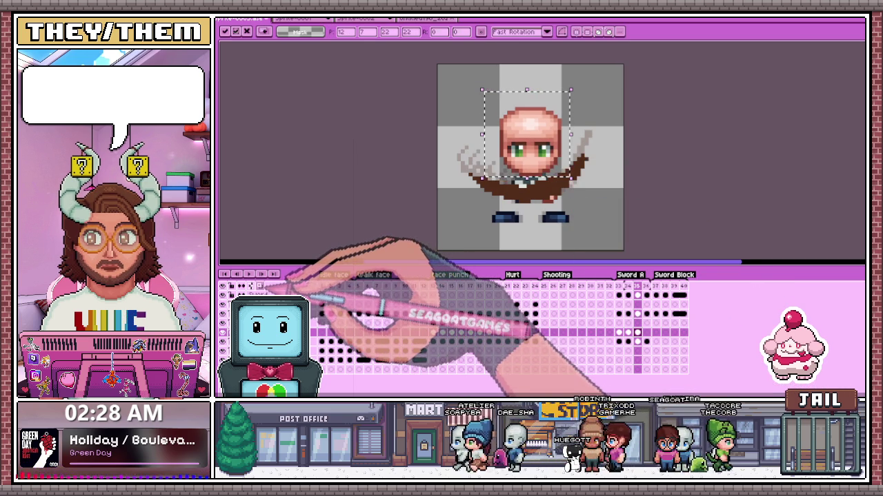
key("Down")
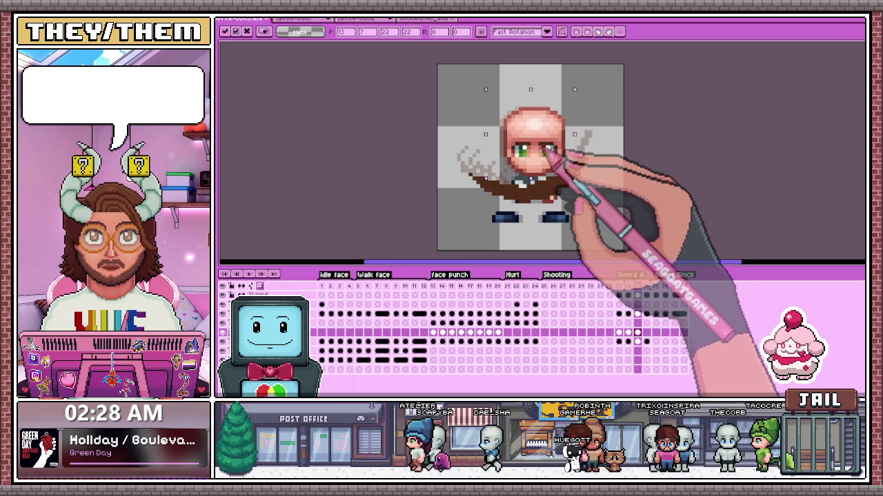
key("Down")
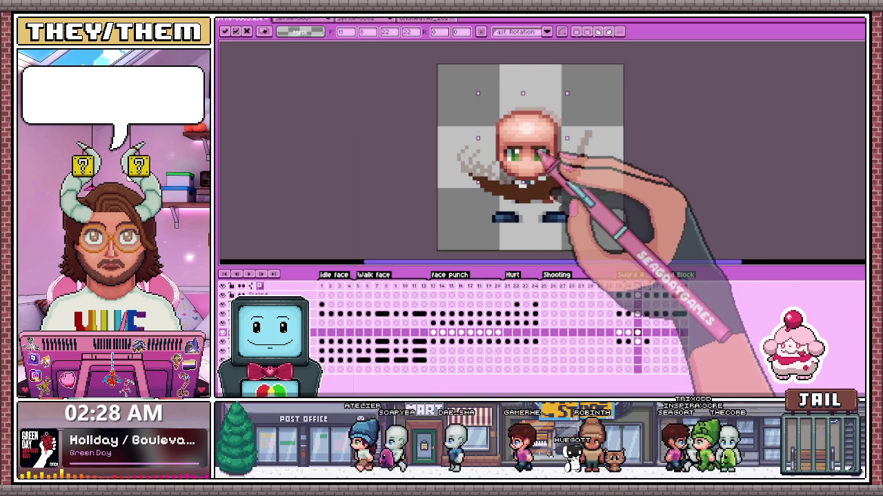
key("Right")
key("Up")
key("Up")
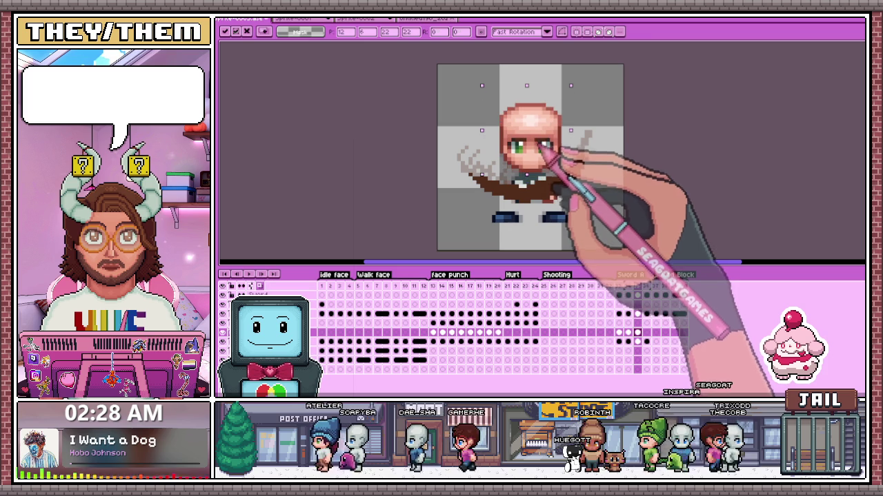
key("Up")
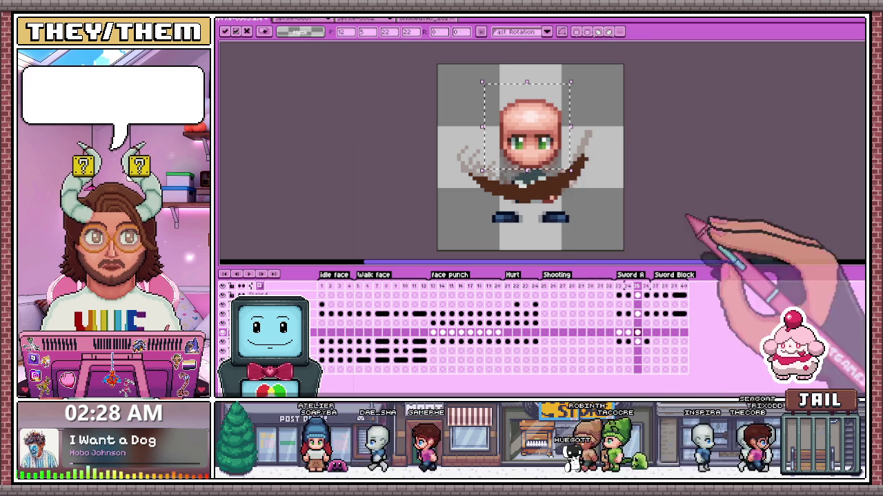
left_click(646, 333)
Step: Paste into the Sword A frame and reposition the character's head with a larger marquee
key("ctrl+v")
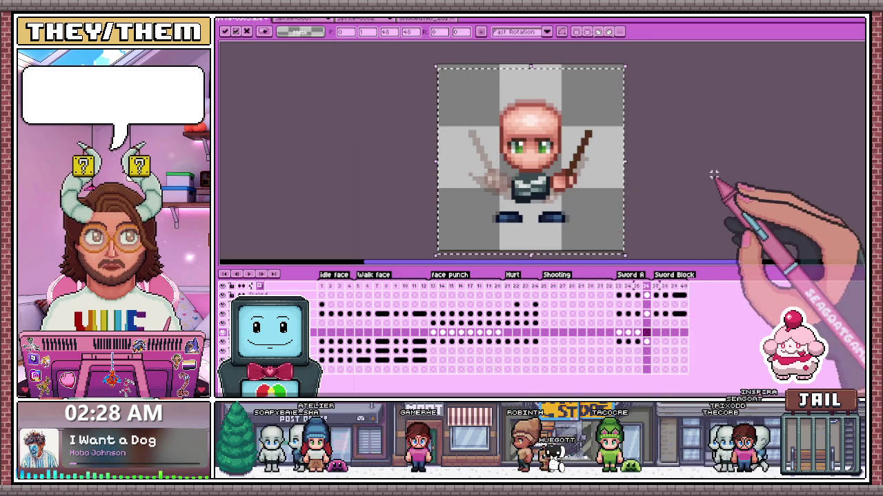
key("Return")
left_click_drag(488, 91, 520, 165)
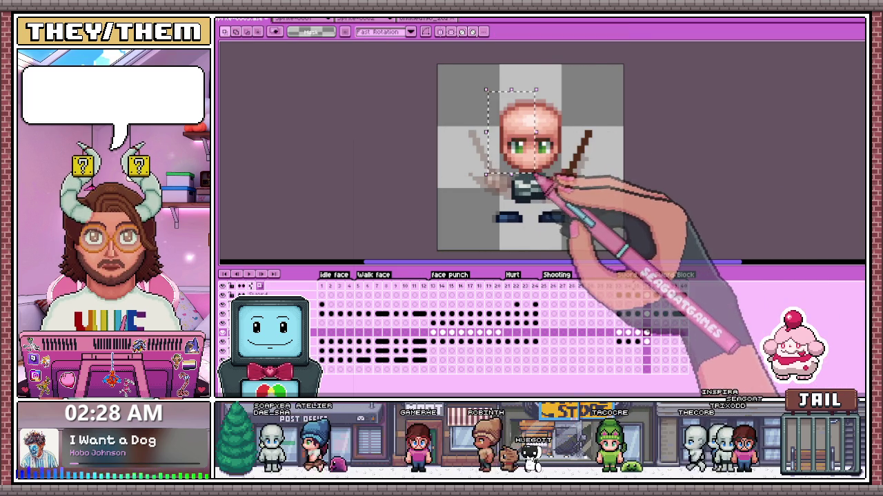
left_click_drag(488, 89, 530, 167)
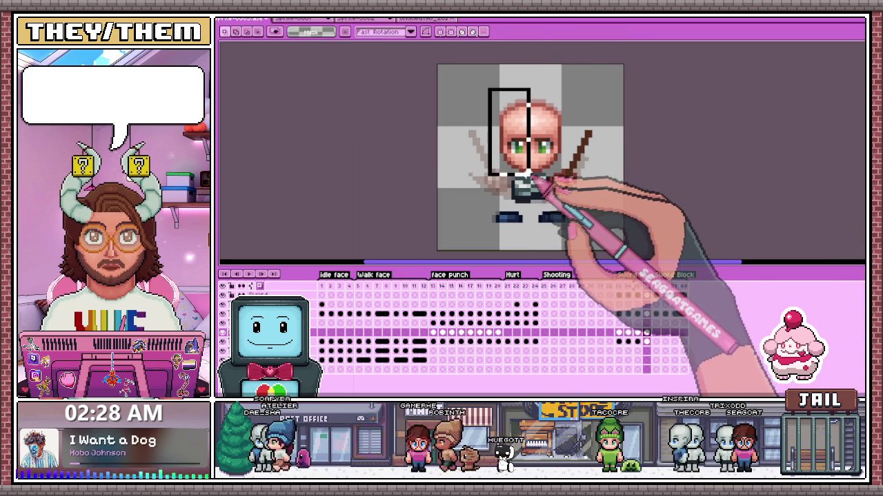
left_click(531, 170)
key("Return")
scroll(591, 246, "down", 3)
scroll(595, 221, "up", 2)
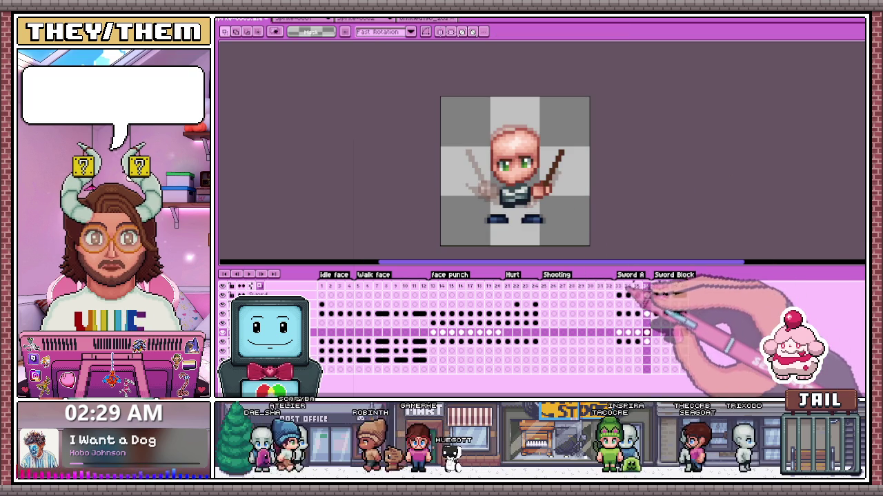
Step: Review frames 33–36, select the head on a sword frame, and play the Sword A animation
left_click(618, 295)
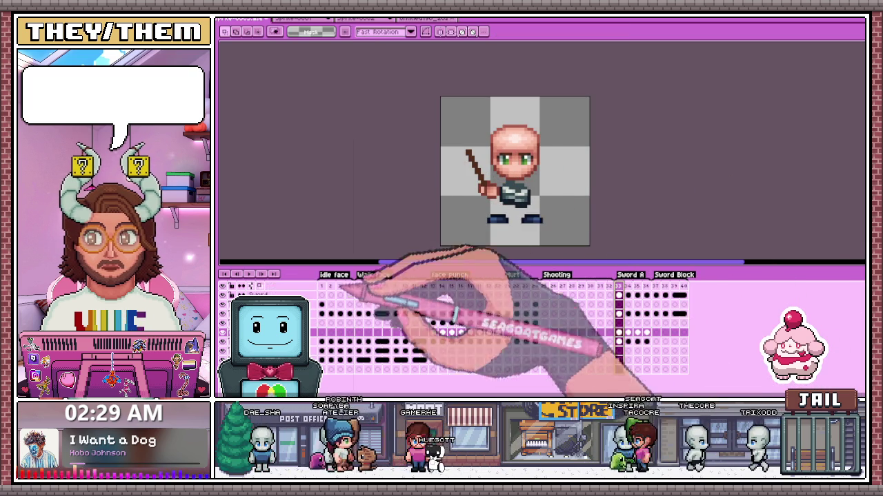
key("Right")
key("Right")
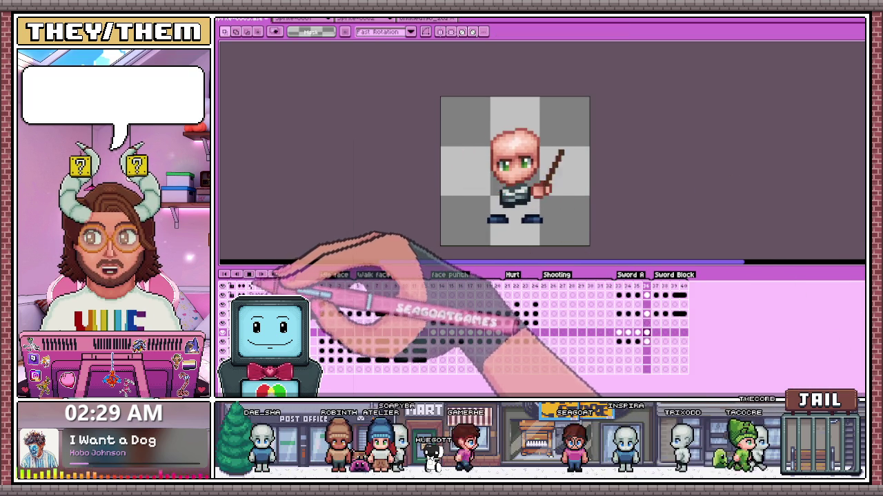
left_click(638, 295)
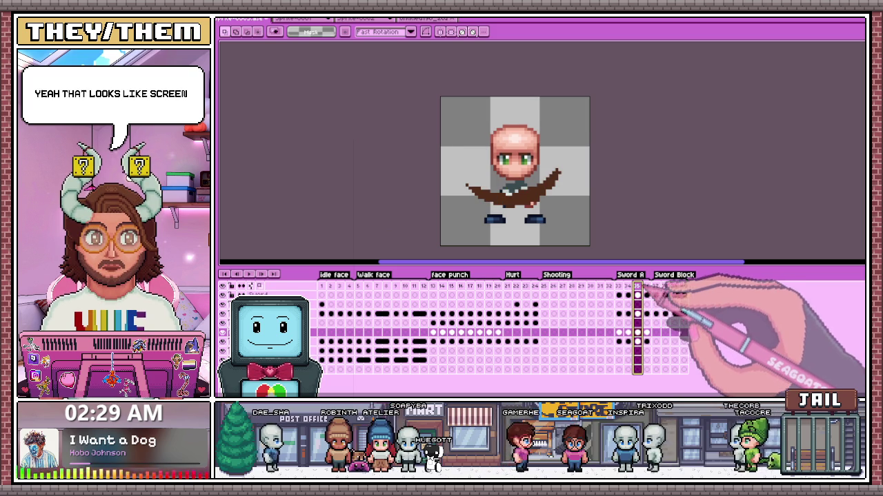
left_click(648, 296)
scroll(476, 124, "up", 1)
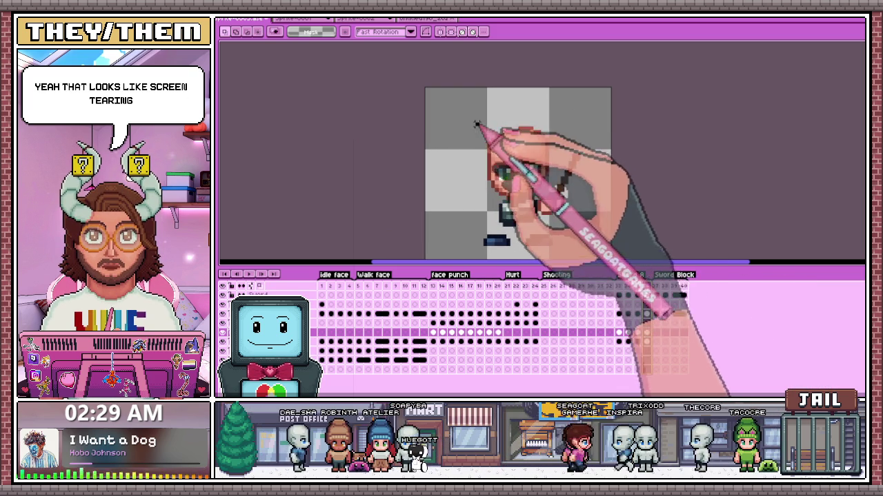
left_click_drag(476, 124, 564, 198)
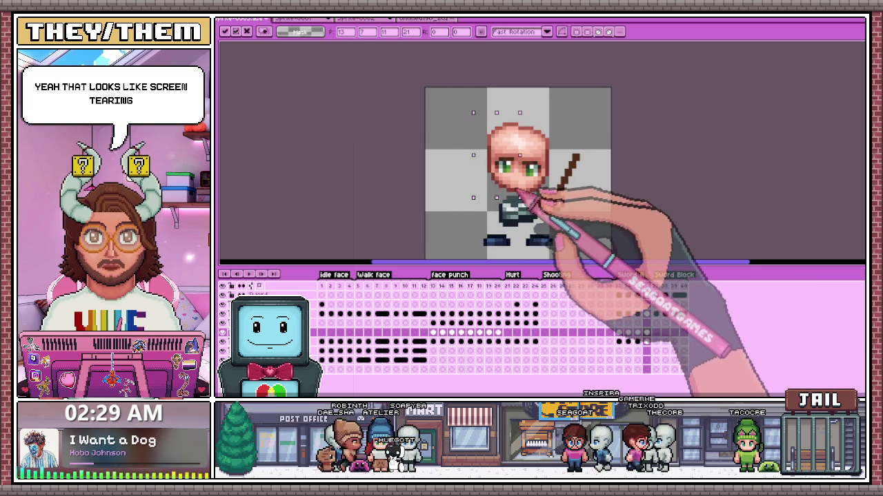
left_click(619, 296)
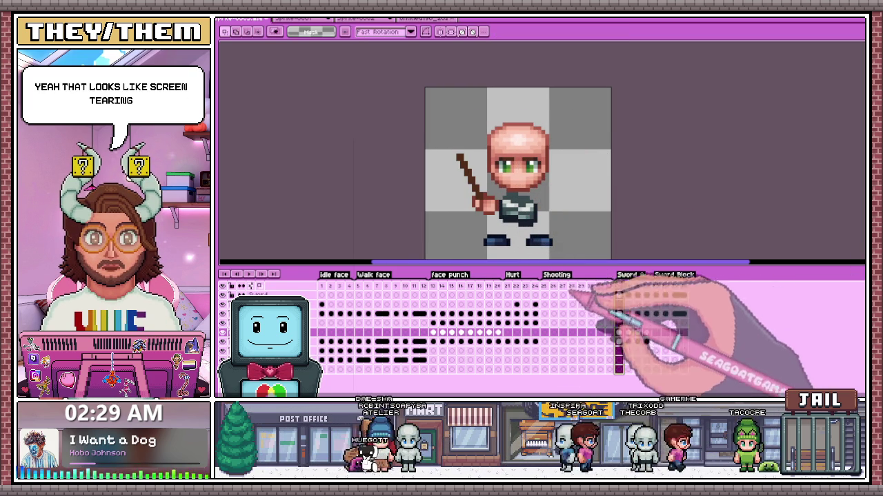
key("Return")
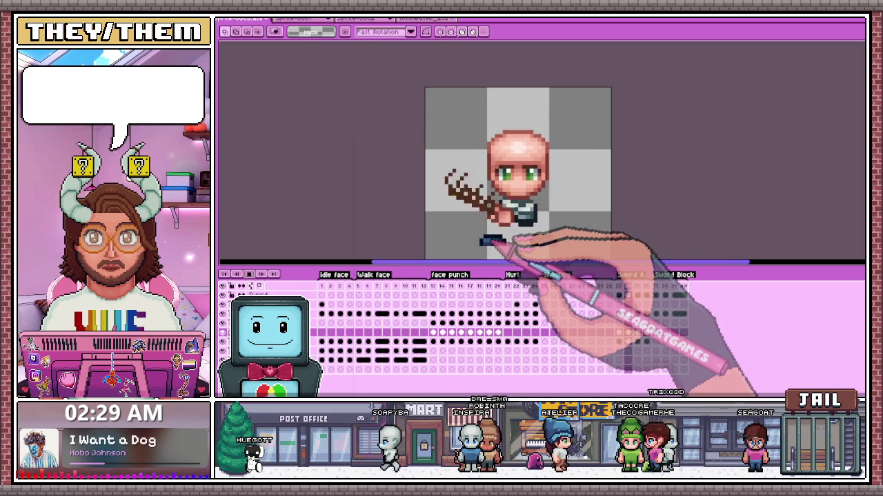
left_click(646, 333)
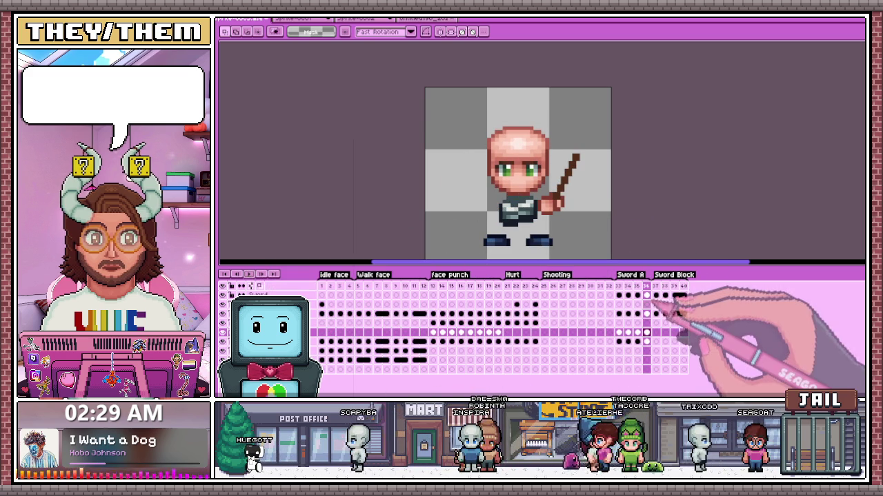
Step: Compare frames 35–37 and adjust the head on frame 35 with a marquee selection
left_click(653, 333)
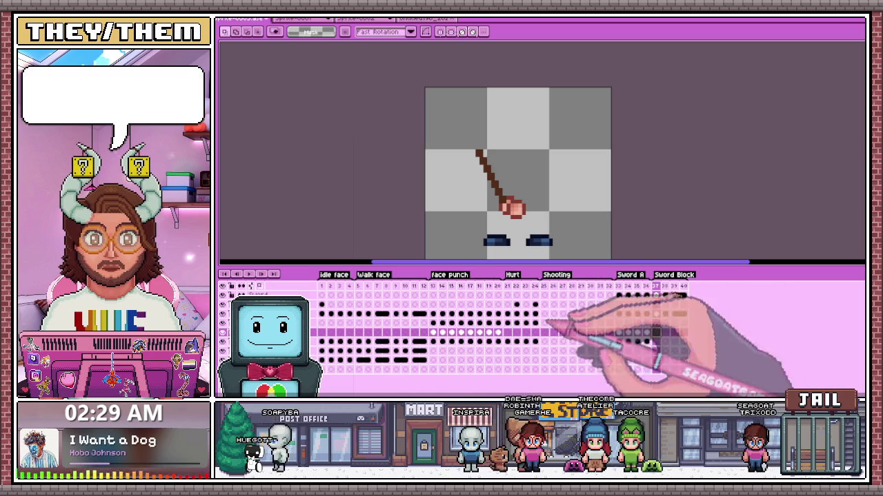
left_click(638, 286)
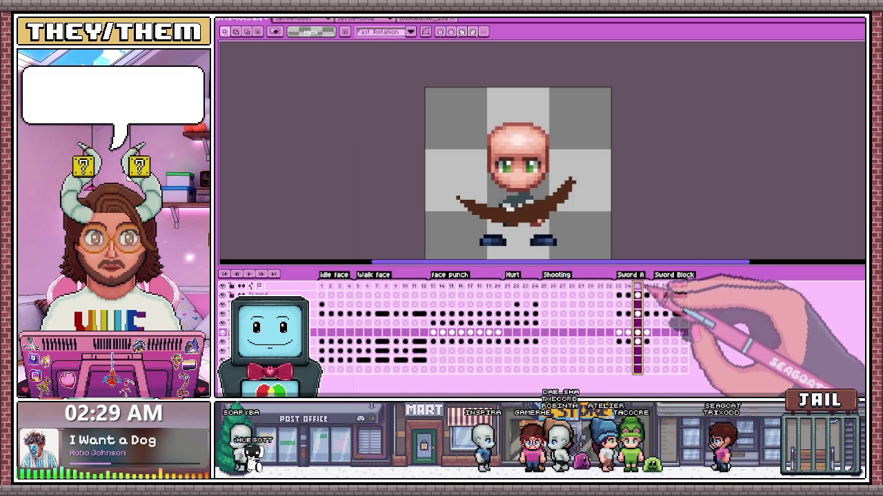
left_click(646, 287)
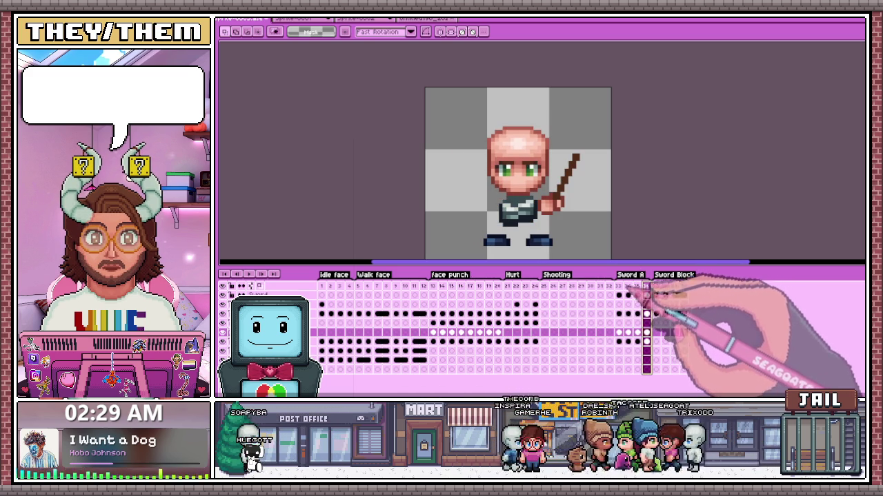
left_click(637, 286)
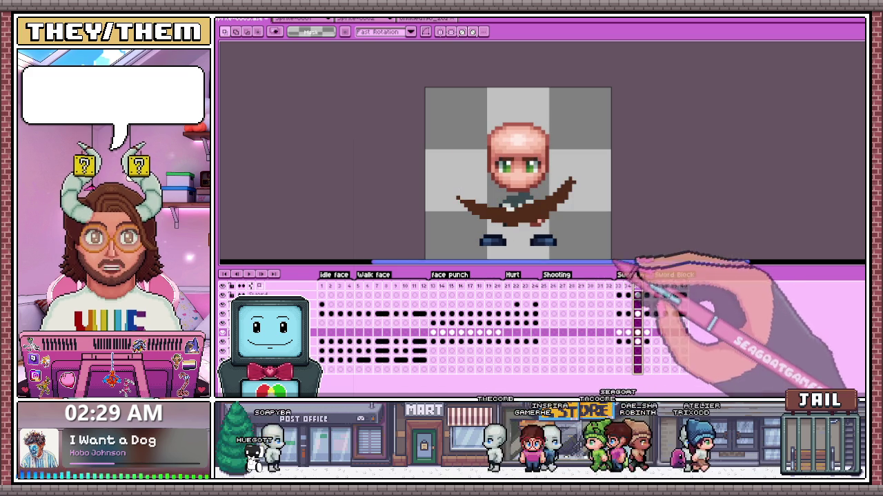
mouse_move(457, 88)
left_mouse_down()
mouse_move(555, 183)
mouse_move(544, 176)
left_mouse_up()
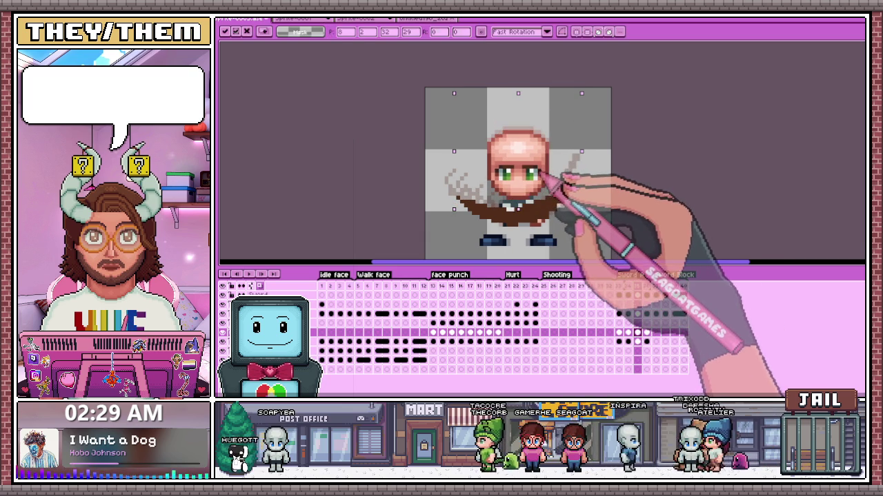
key("Return")
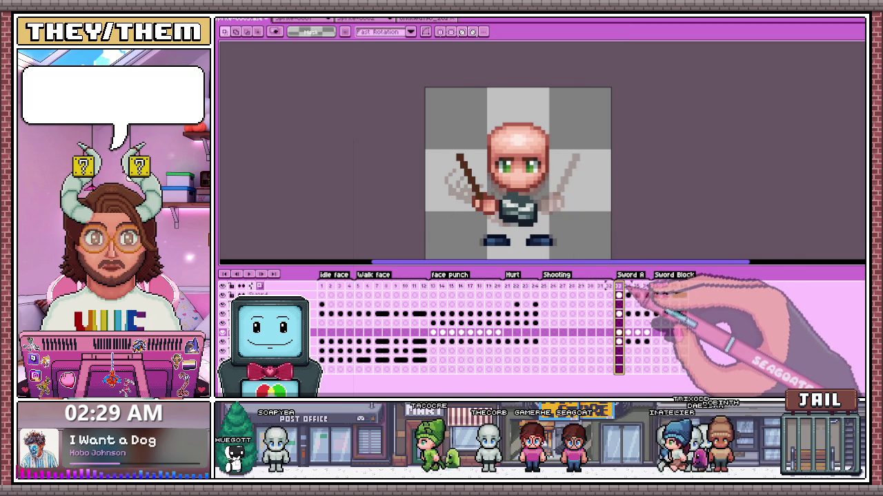
Step: Step through Sword A frames 33–37 to review the adjusted head
key("Right")
key("Right")
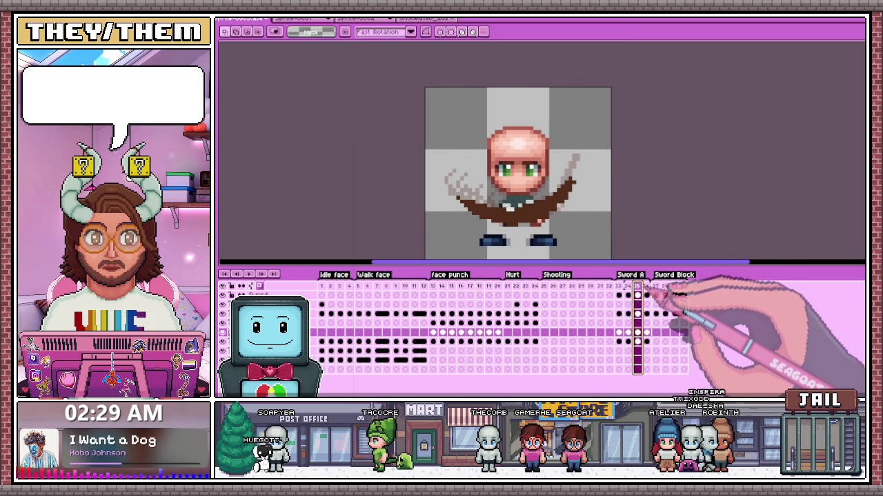
key("Right")
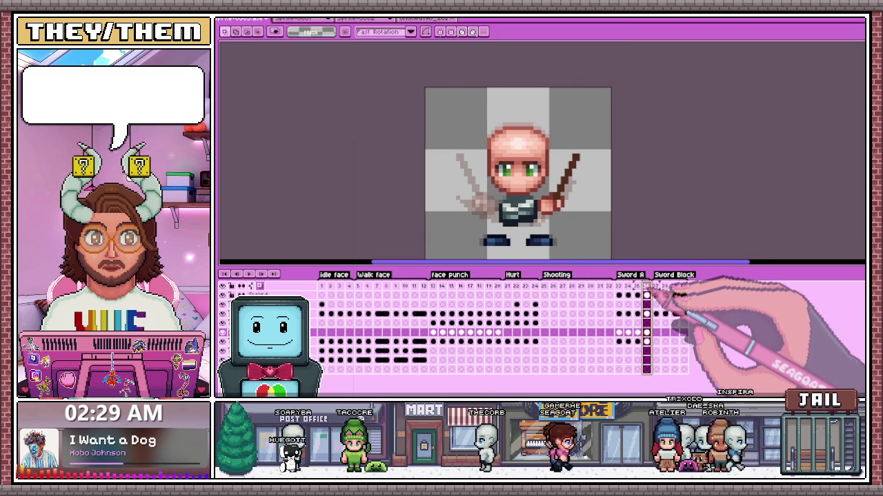
key("Right")
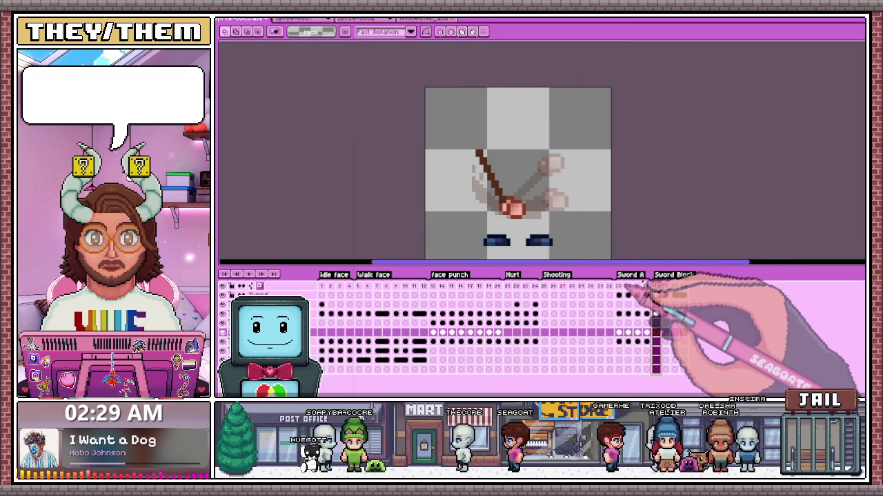
left_click(618, 286)
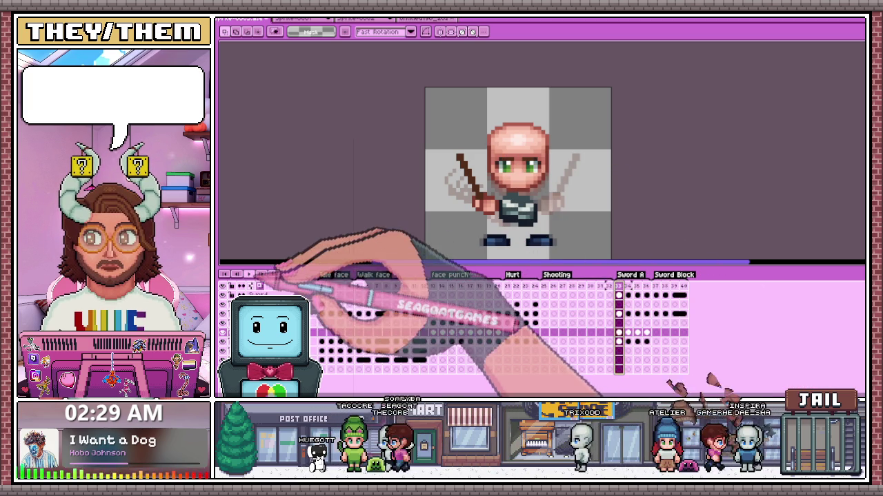
key("Right")
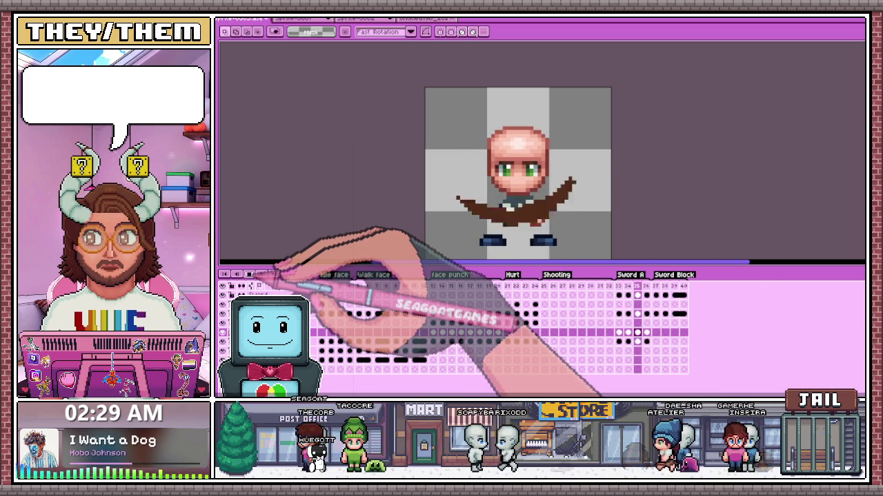
key("Right")
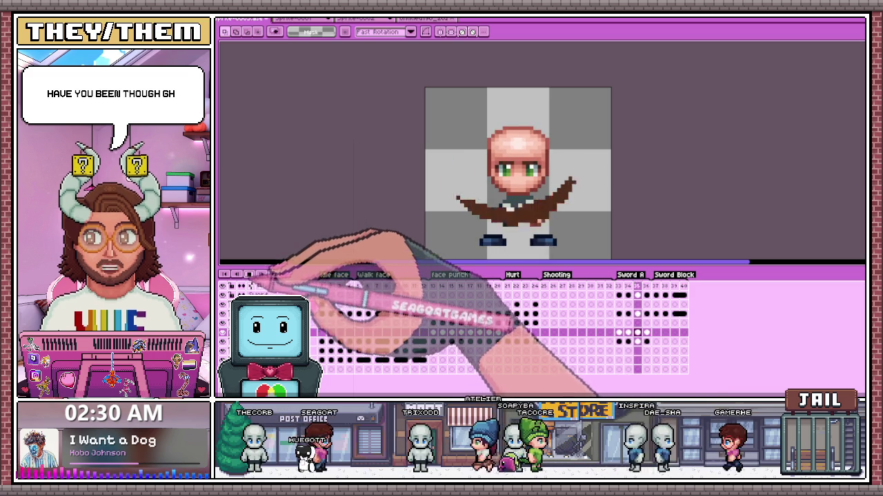
left_click(621, 287)
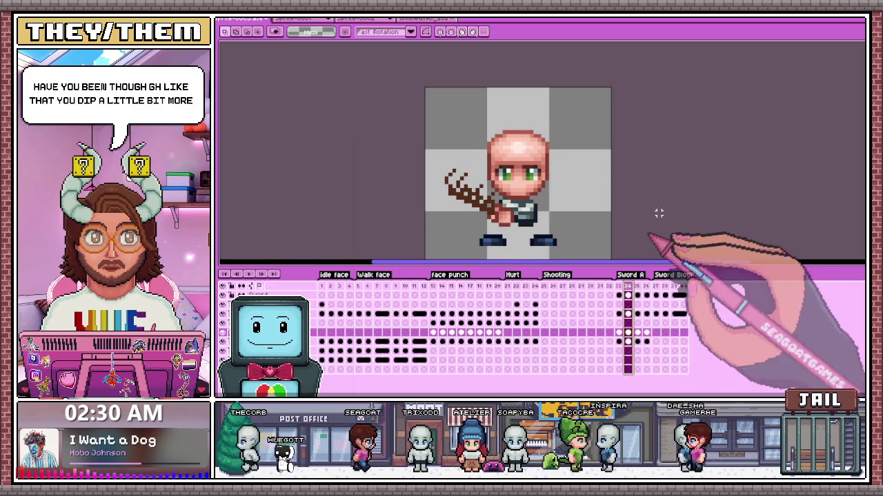
Step: Select and move the sprite area on frame 33, committing the transform
left_click_drag(437, 97, 583, 225)
left_click(522, 174)
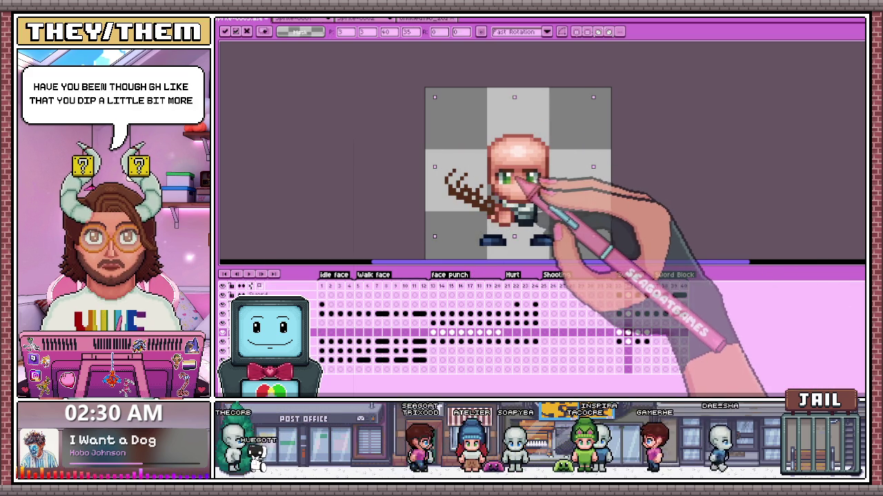
key("Return")
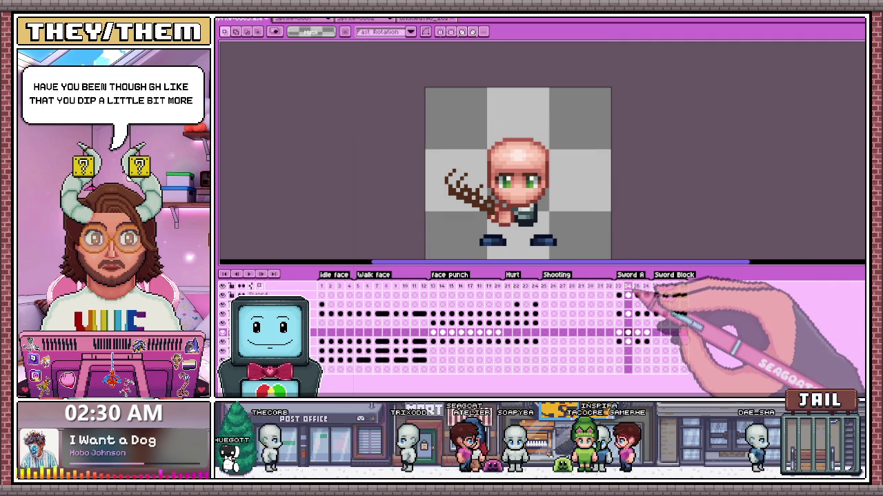
Step: Transform the selection on frame 35, then preview the face punch and next sword frames
left_click(637, 295)
left_click(503, 153)
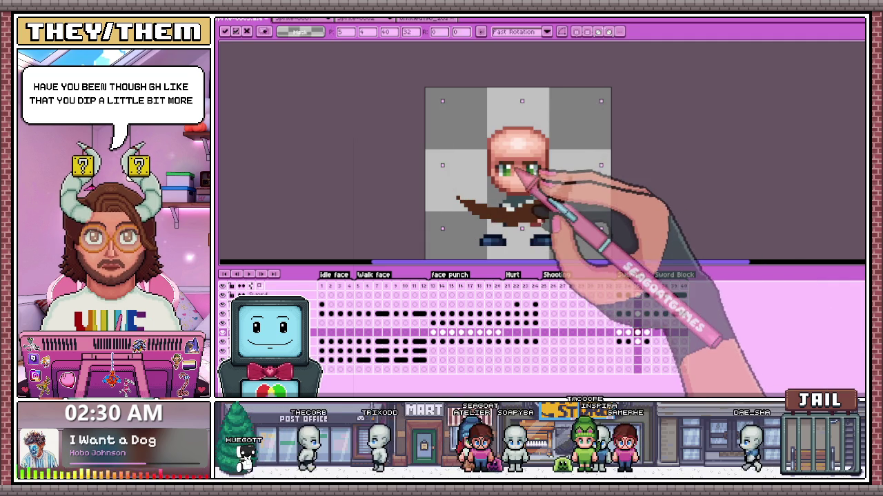
left_click(650, 293)
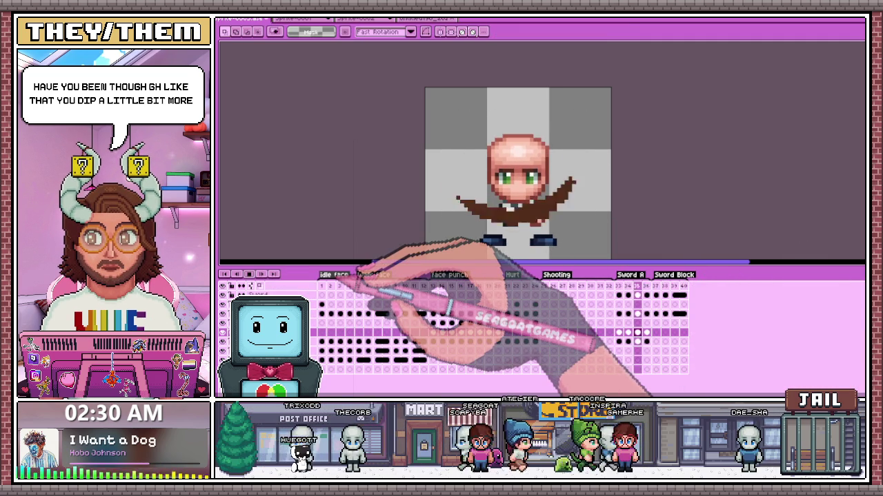
left_click(449, 275)
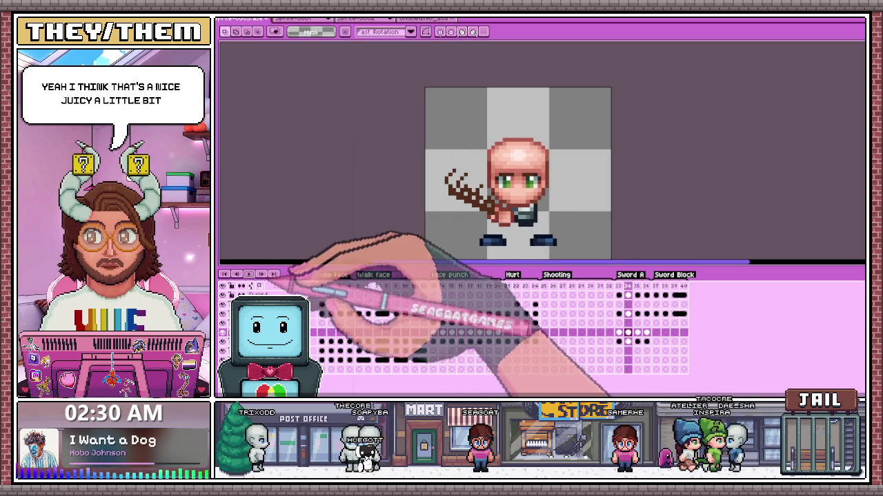
left_click(638, 341)
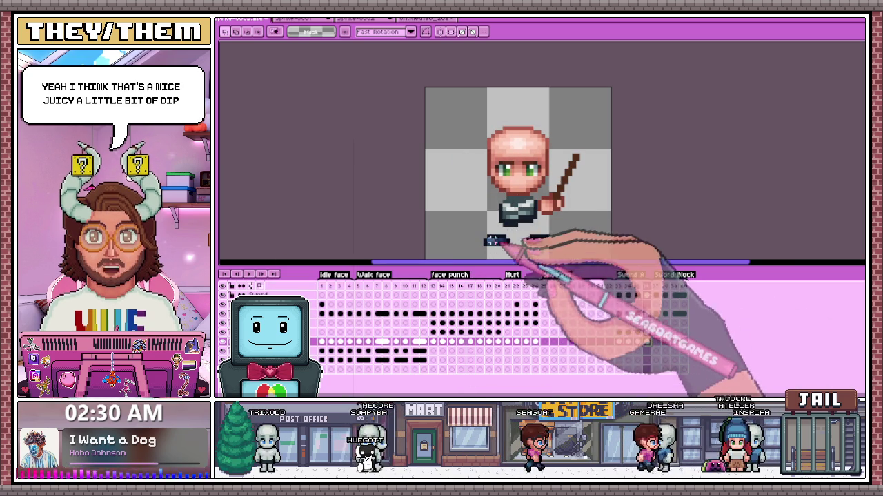
Step: Select the left foot, move it to a new position, commit, and deselect
left_click_drag(474, 229, 522, 258)
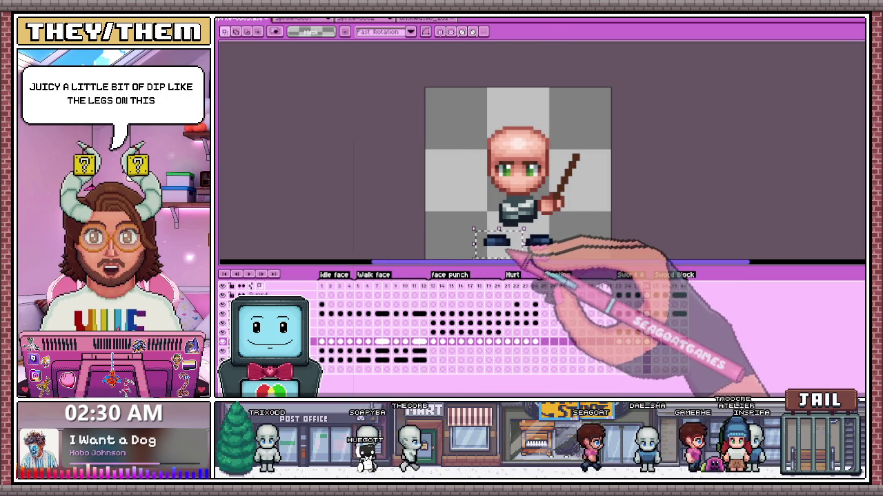
left_click(521, 254)
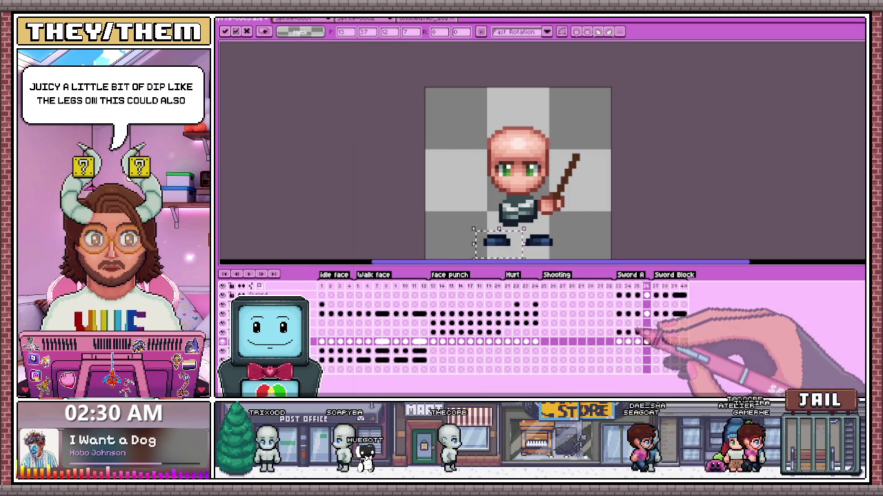
left_click(645, 315)
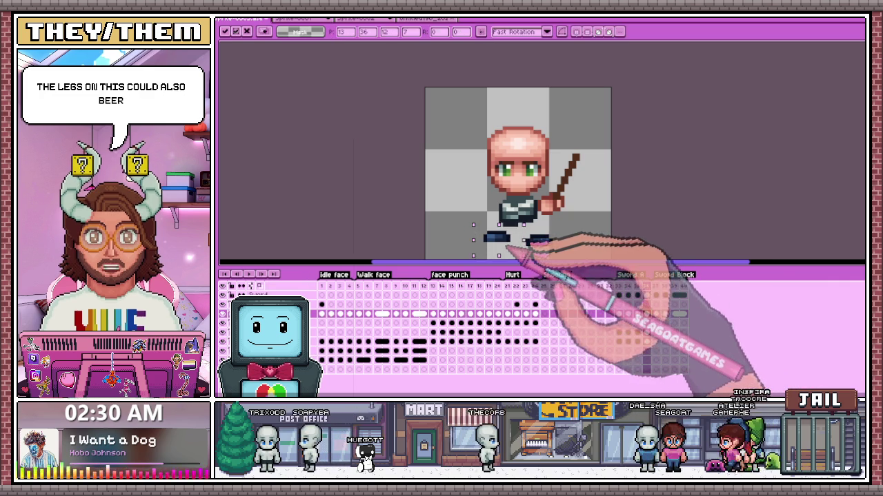
left_click(627, 252)
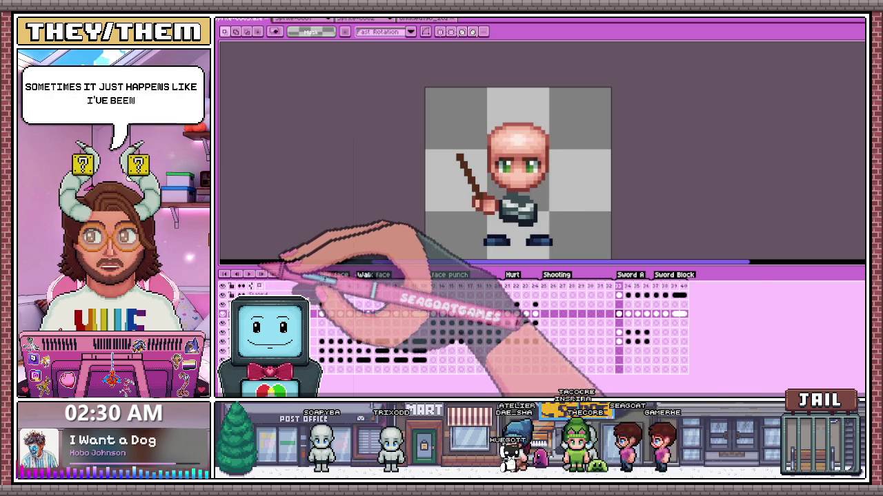
Step: Preview Sword A frames 34 and 36, ending on the sword raised to the right
scroll(511, 178, "down", 1)
scroll(536, 213, "up", 1)
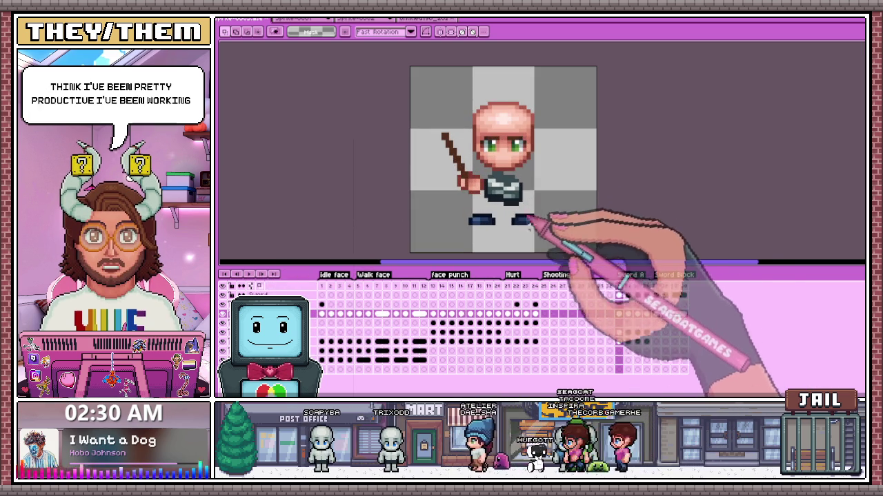
left_click(627, 295)
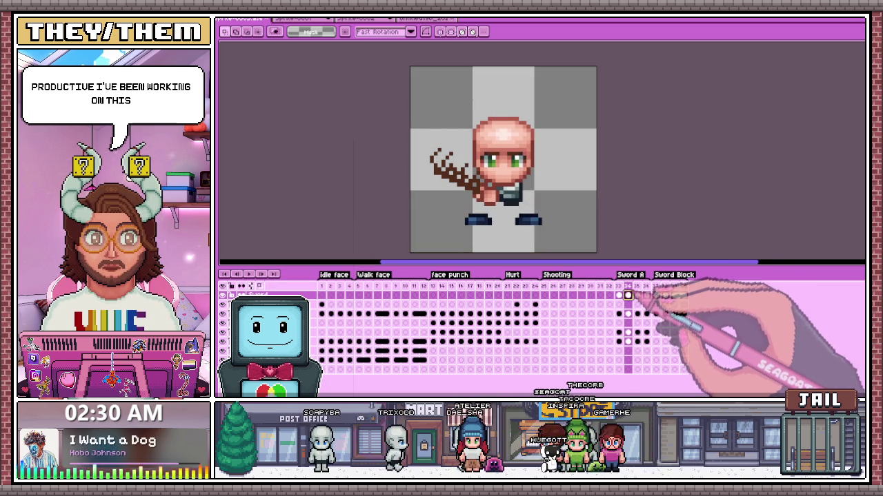
left_click(646, 287)
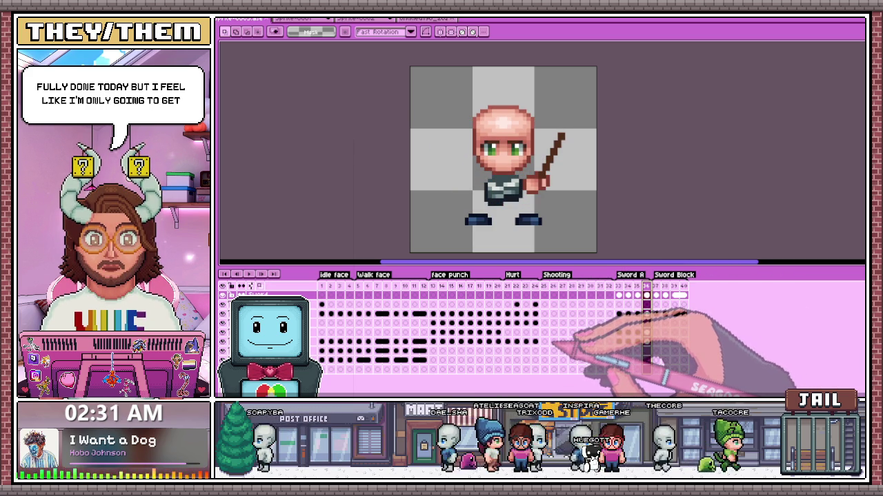
scroll(508, 169, "down", 2)
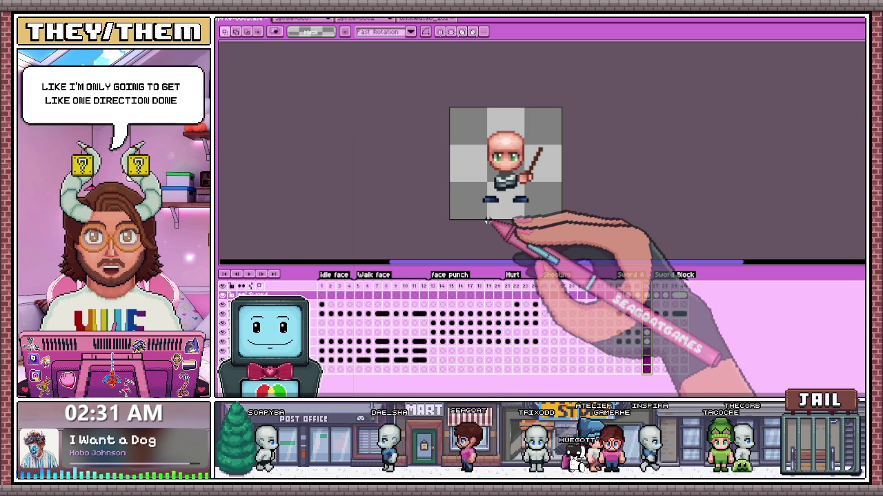
Step: Preview frame 1 and the Walk face poses across frames 5–18
left_click(628, 295)
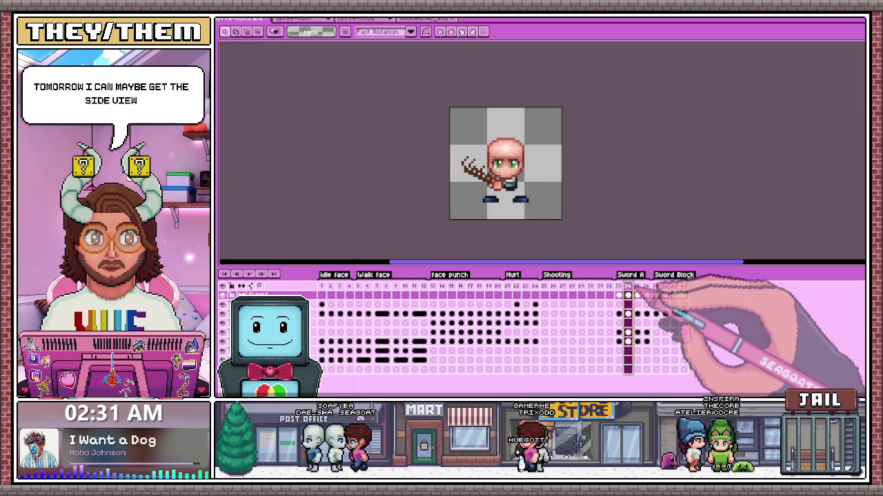
left_click(321, 295)
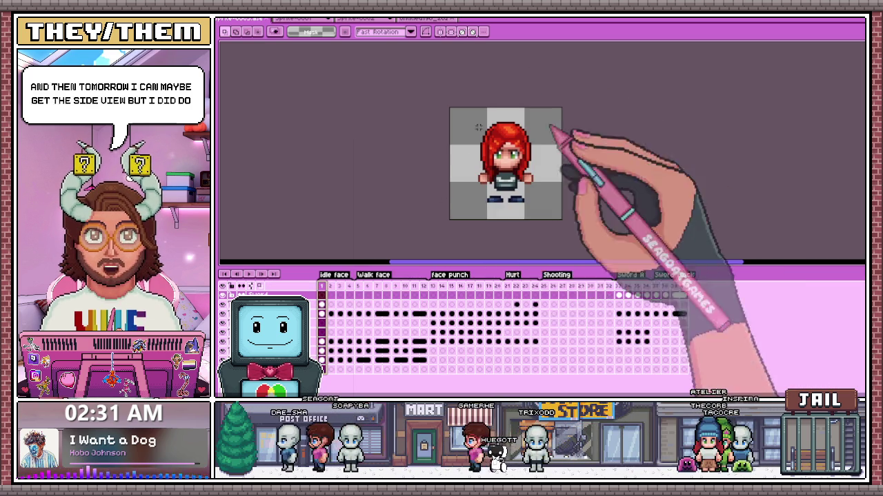
left_click(358, 295)
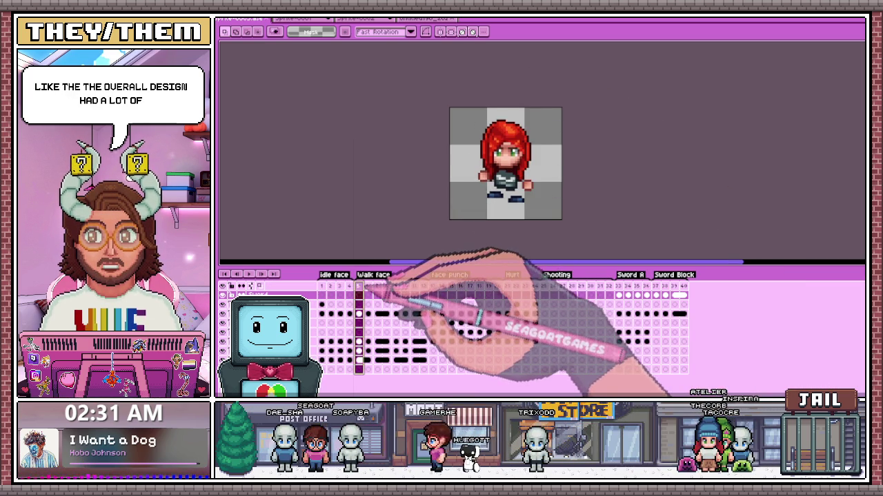
mouse_move(378, 295)
left_mouse_down()
mouse_move(481, 295)
mouse_move(433, 295)
left_mouse_up()
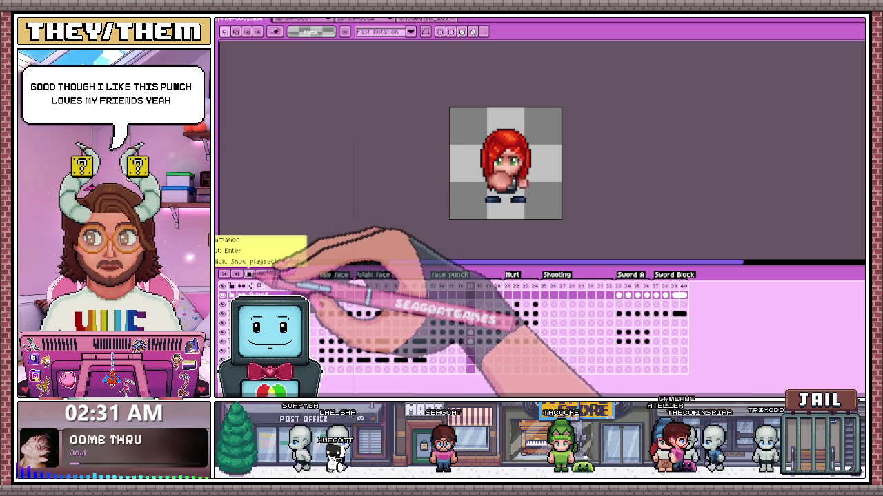
left_click(358, 314)
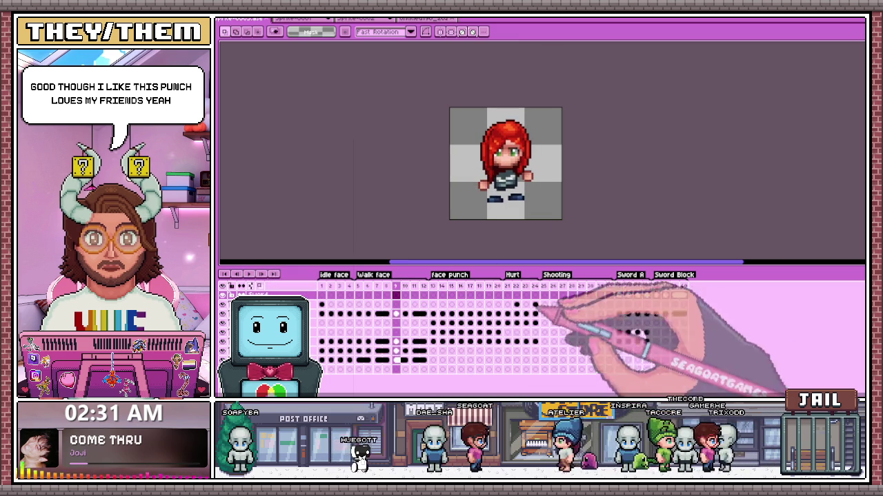
Step: Step through Sword A frames 33–36 to the first Sword Block frame 37
left_click(618, 286)
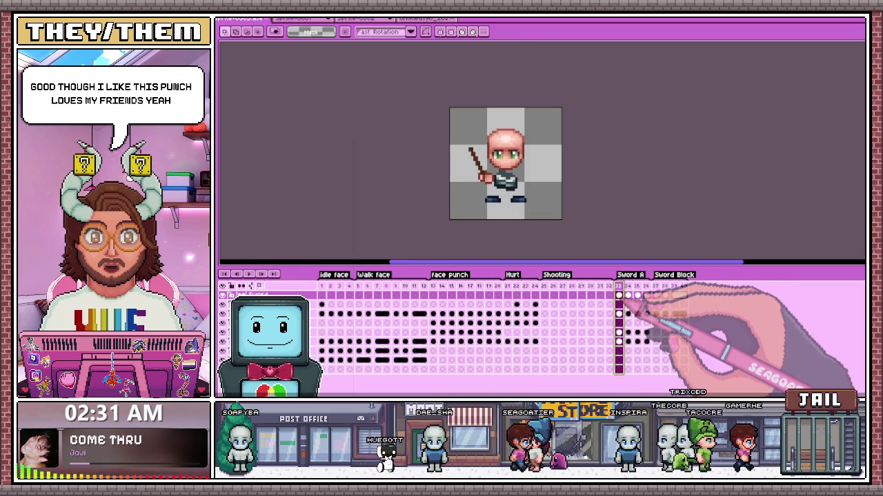
left_click(628, 285)
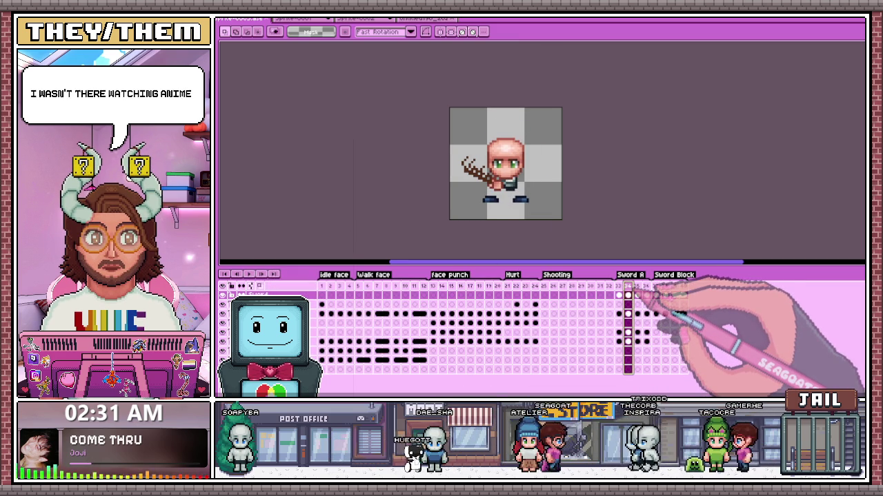
left_click(637, 286)
left_click(646, 286)
left_click(655, 285)
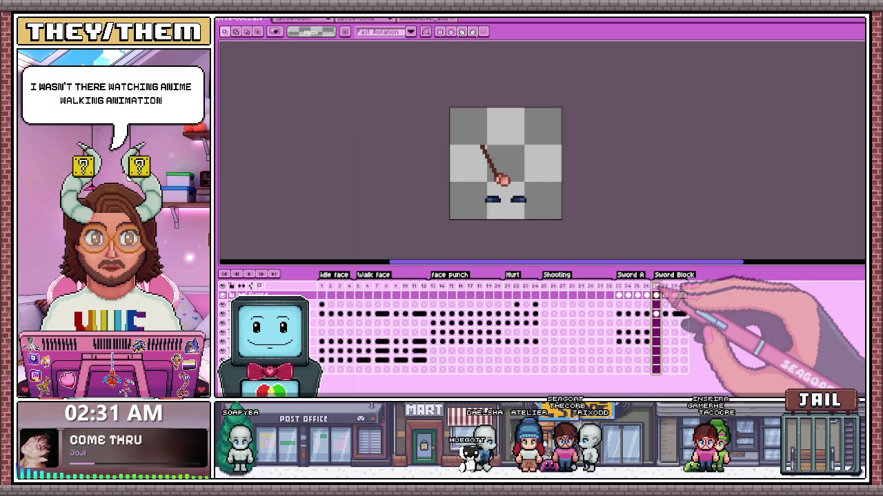
Step: Add new frame 40 after Sword Block, then select one layer's cels across all frames
left_click(619, 286)
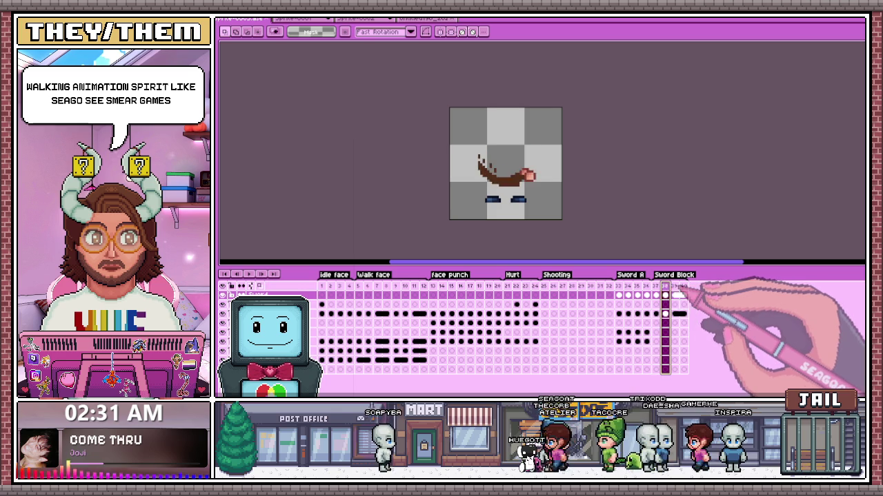
key("alt+n")
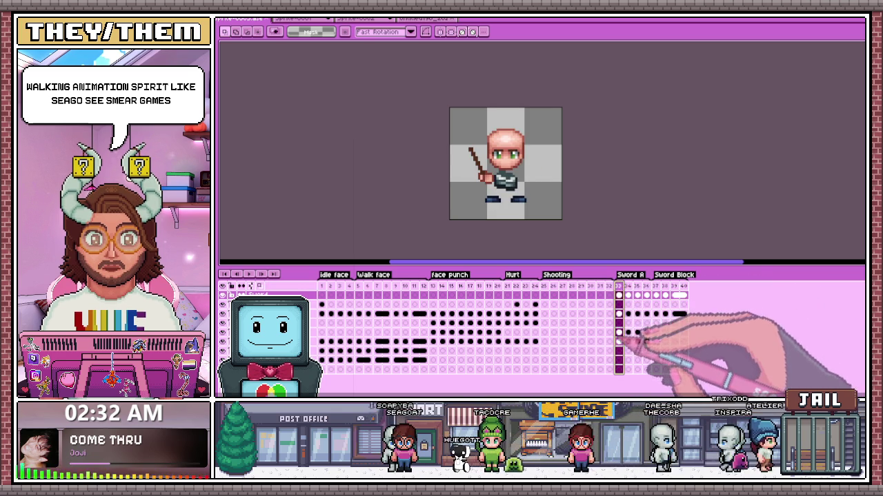
left_click(619, 341)
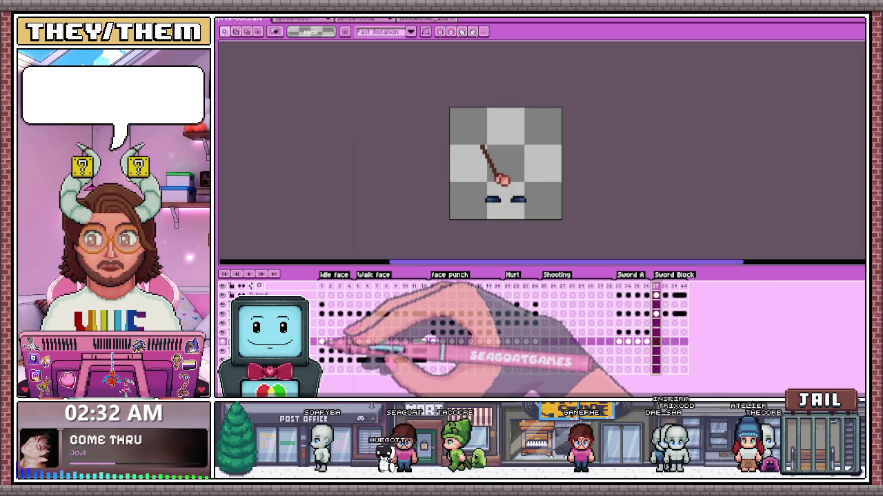
left_click(322, 341)
left_click(666, 285, "shift")
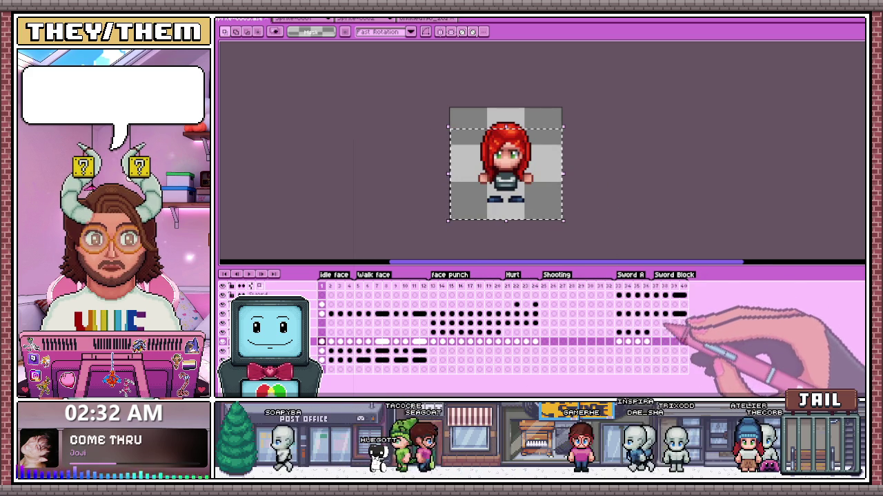
scroll(502, 186, "up", 2)
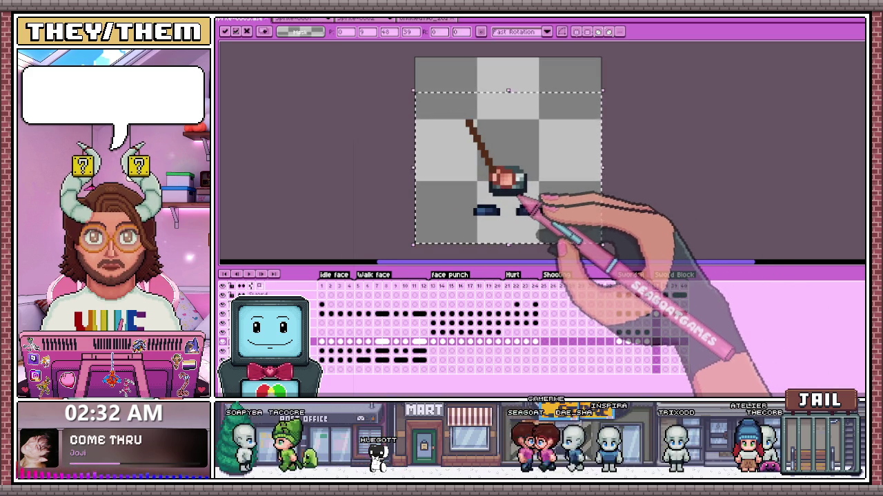
left_click(666, 289)
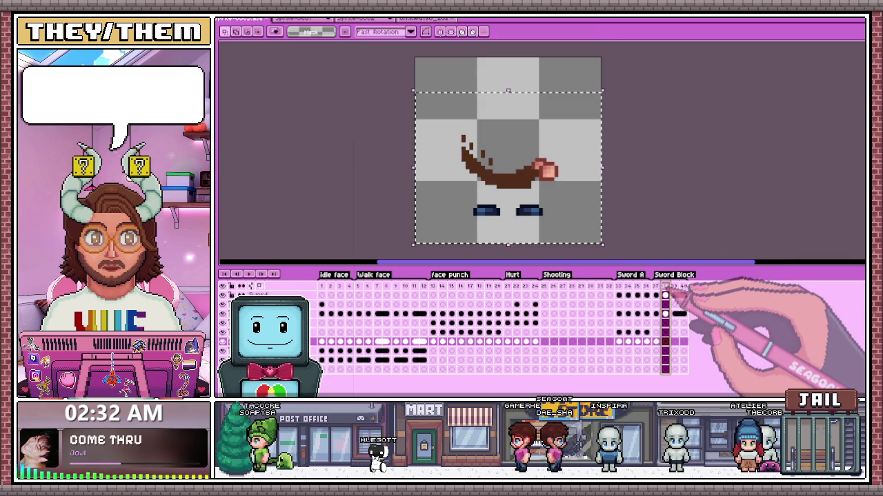
left_click(619, 289)
left_click_drag(554, 245, 586, 231)
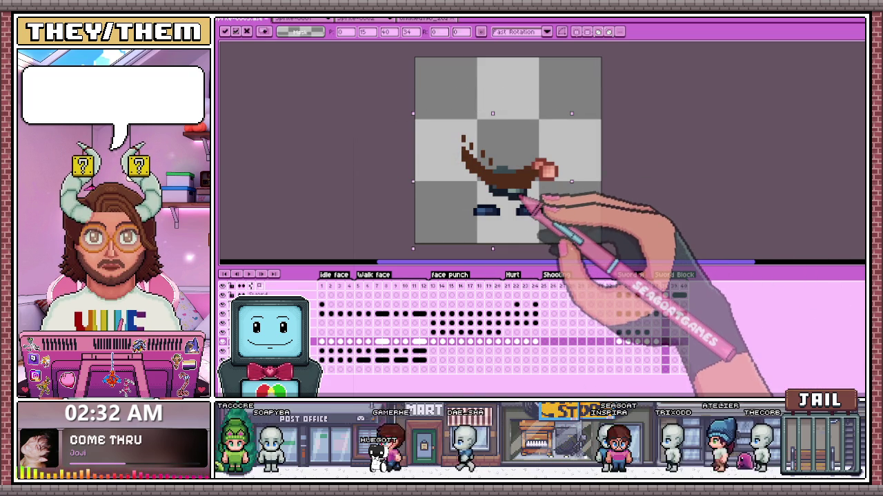
key("Return")
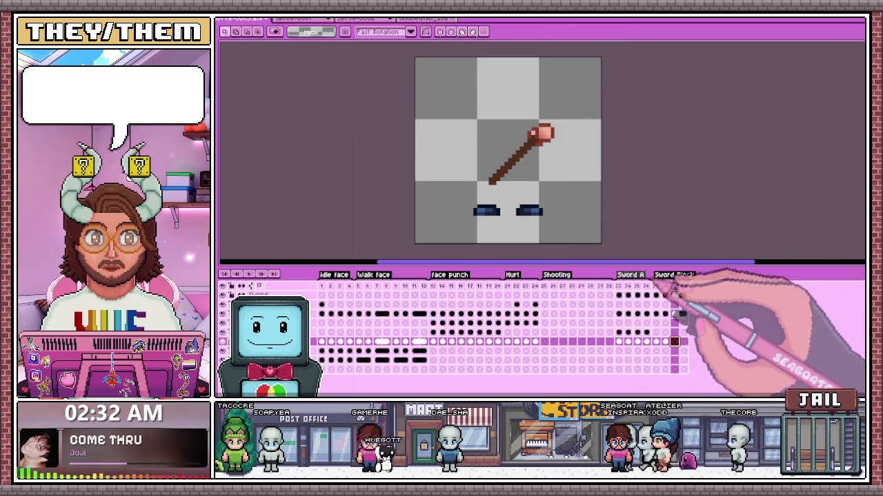
key("ctrl+v")
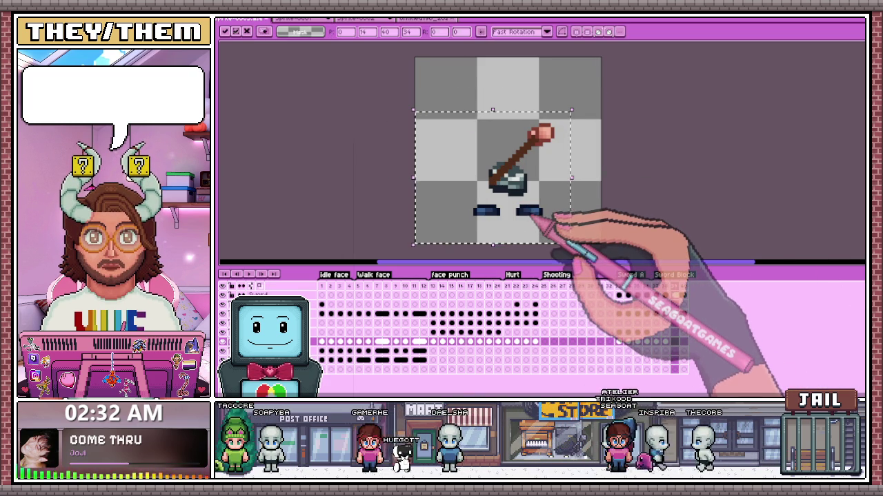
key("Return")
left_click_drag(477, 144, 503, 200)
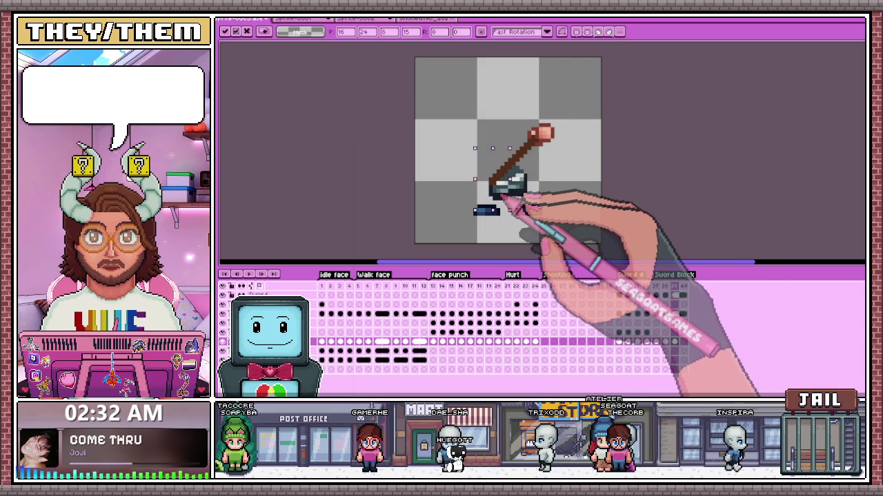
key("Return")
left_click_drag(460, 131, 562, 217)
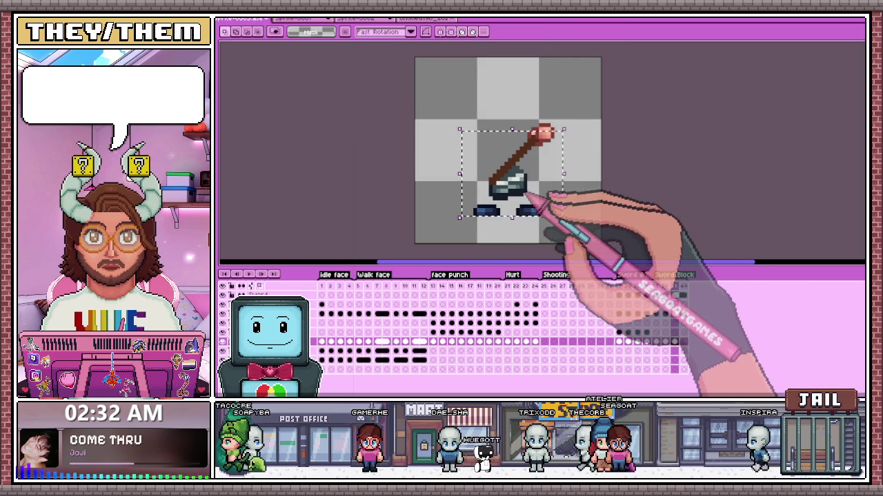
key("ctrl+d")
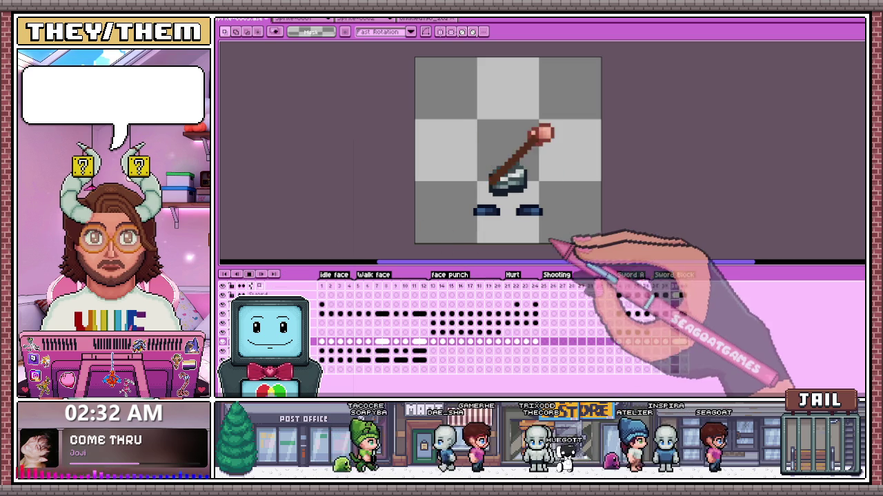
scroll(570, 236, "down", 2)
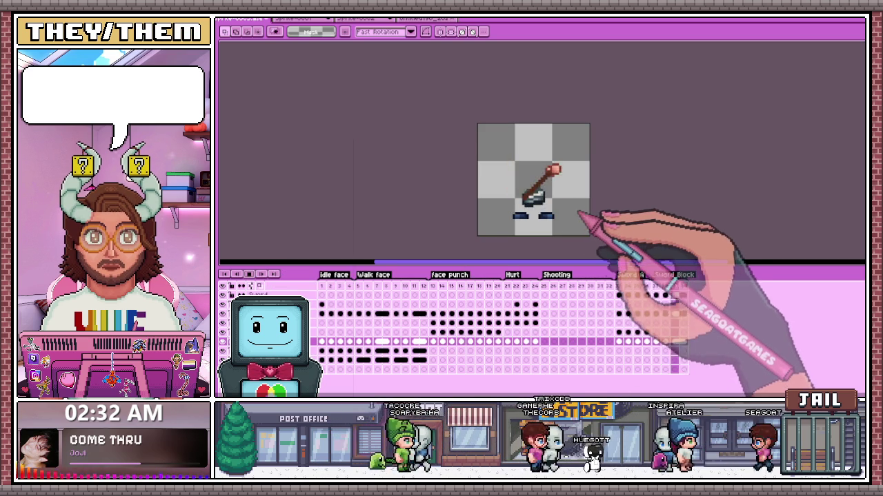
Step: Move the Sword Block sword sprite up one pixel (Y 16 to 15)
scroll(579, 215, "up", 1)
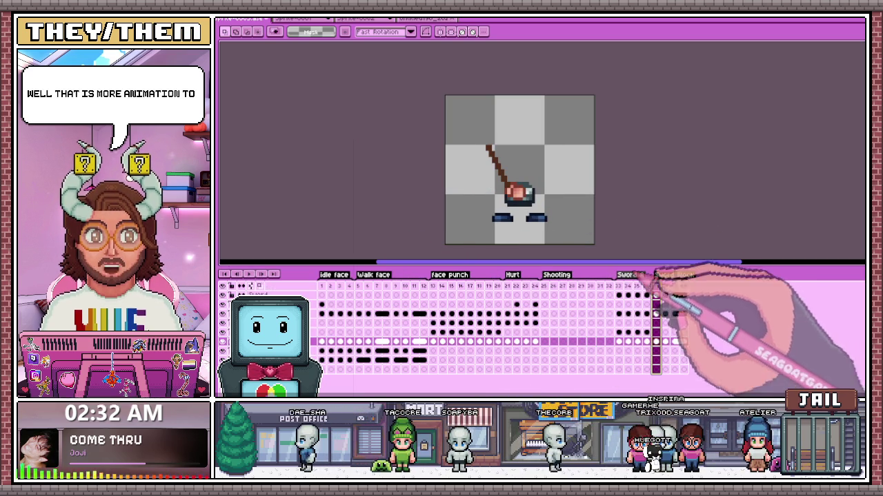
mouse_move(475, 168)
left_mouse_down()
mouse_move(552, 215)
mouse_move(533, 205)
left_mouse_up()
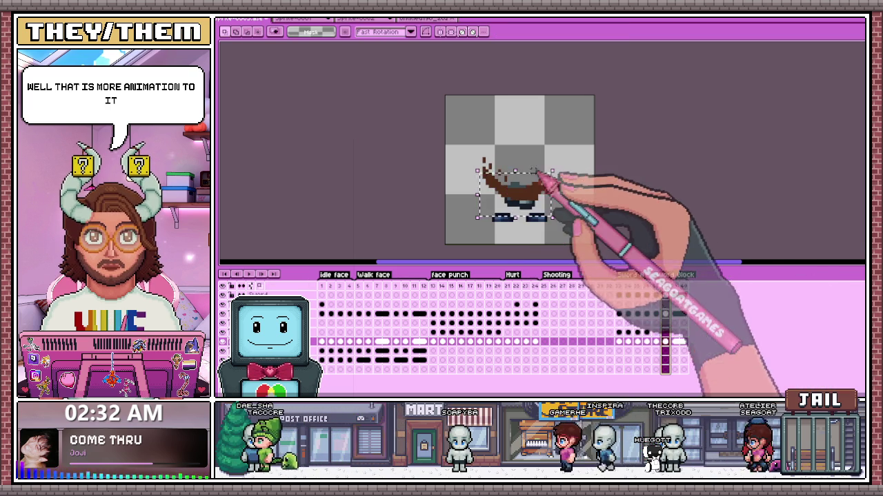
left_click(604, 178)
left_click_drag(462, 142, 556, 219)
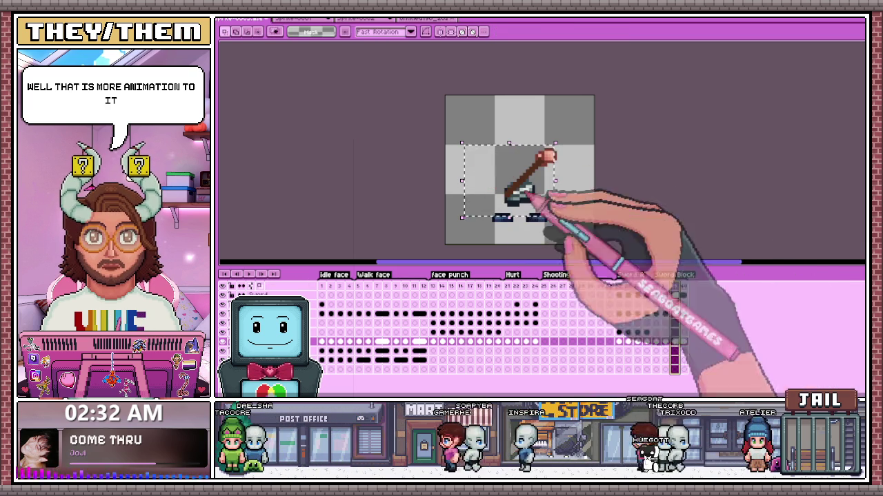
left_click_drag(532, 198, 529, 193)
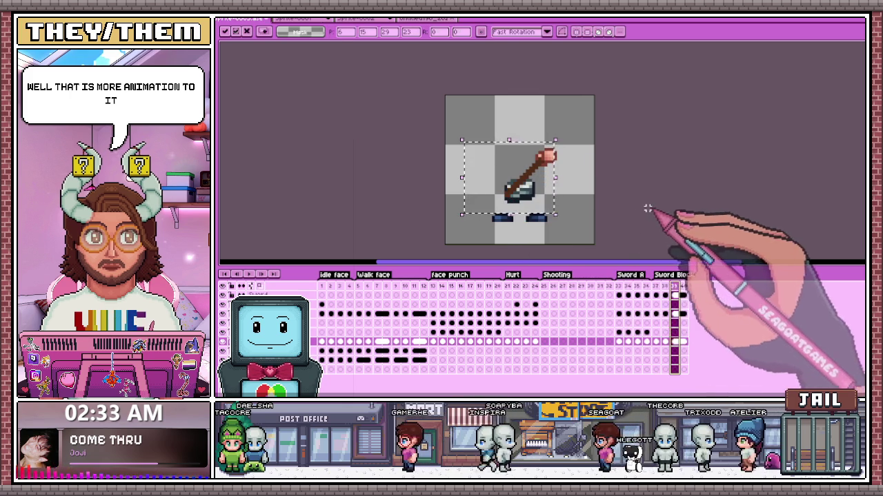
key("Return")
Step: Select frames 33–37 on the layer above and return to frame 1
left_click(655, 295)
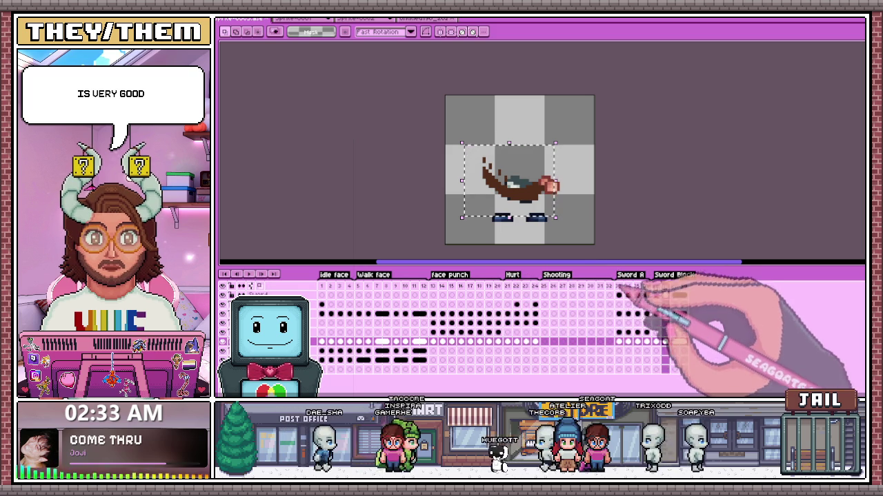
left_click(619, 295)
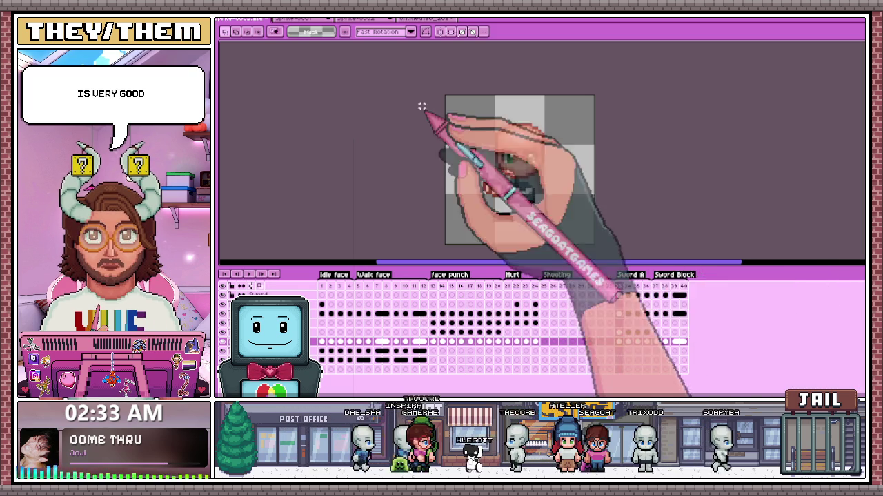
left_click(655, 288)
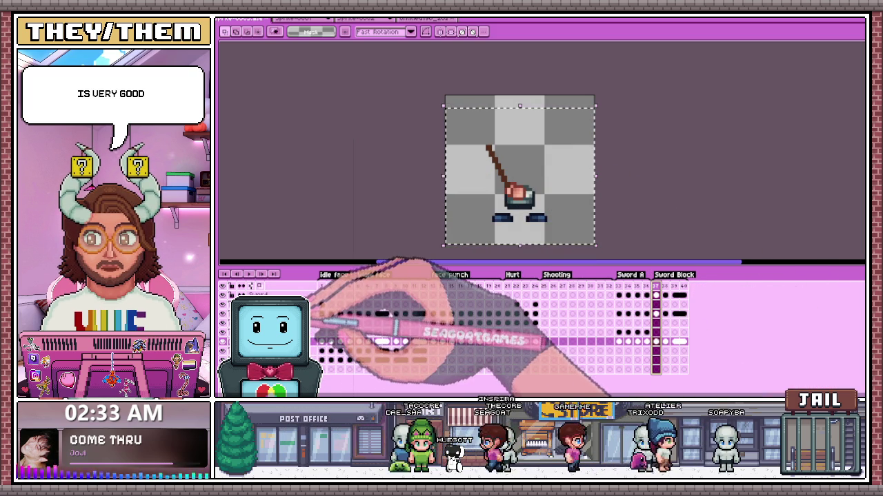
left_click(655, 333)
left_click_drag(618, 333, 683, 335)
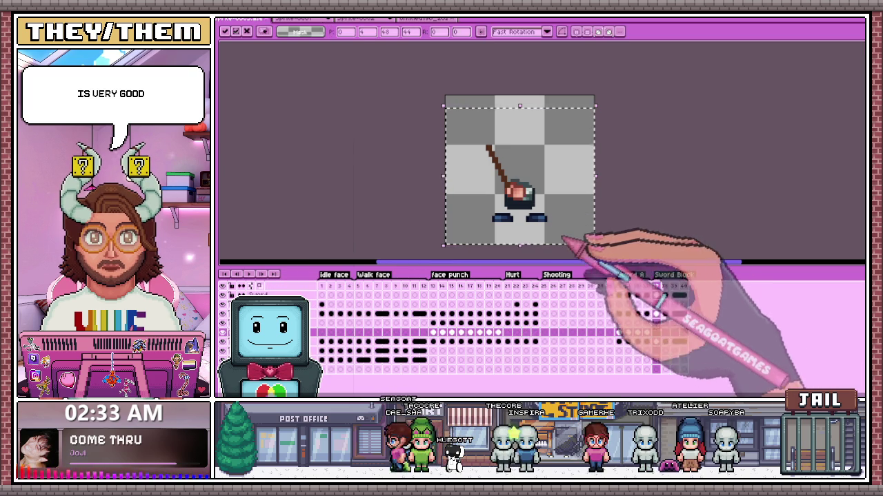
left_click(321, 341)
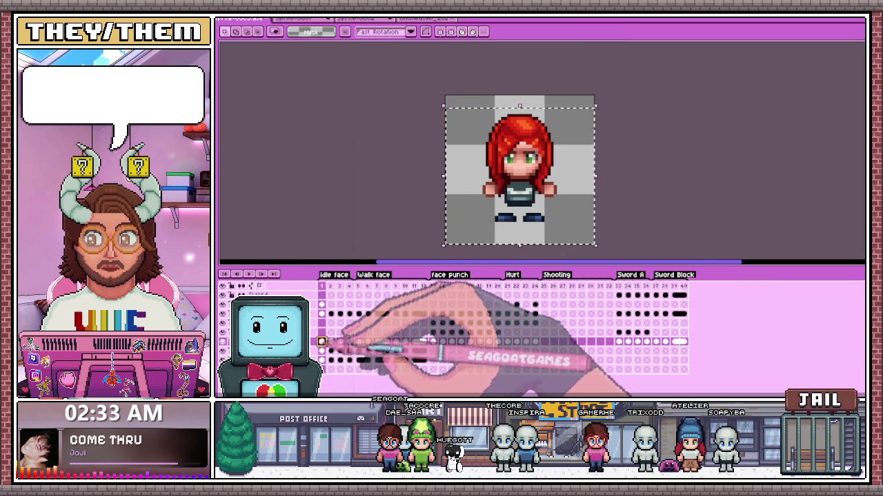
Step: Move the body cels in Sword Block frames 37–38 down under the sword
left_click(321, 360)
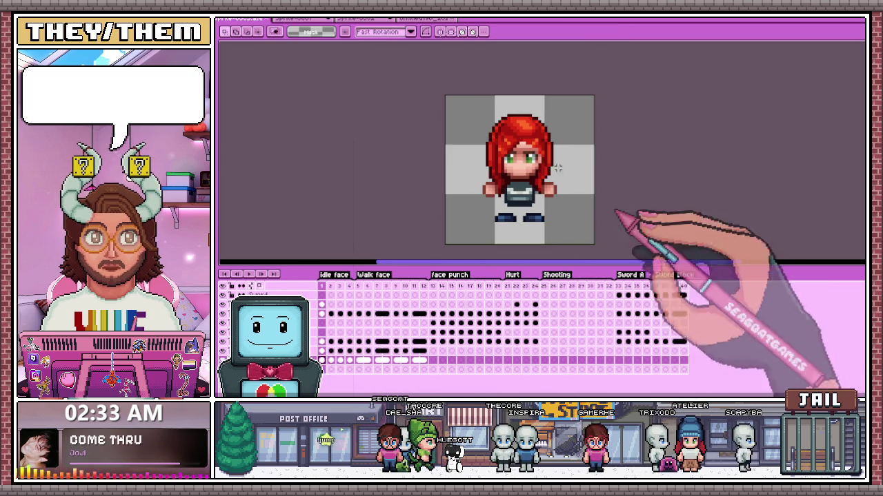
left_click(619, 322)
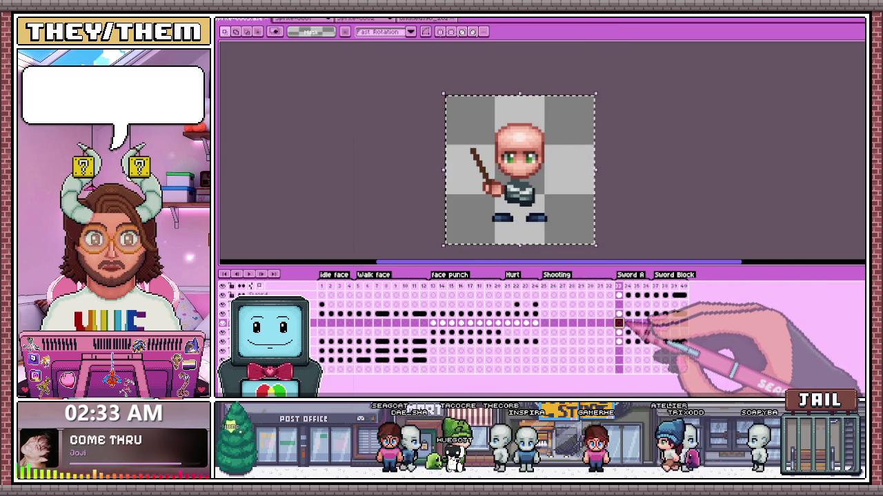
left_click(619, 333)
left_click(656, 332)
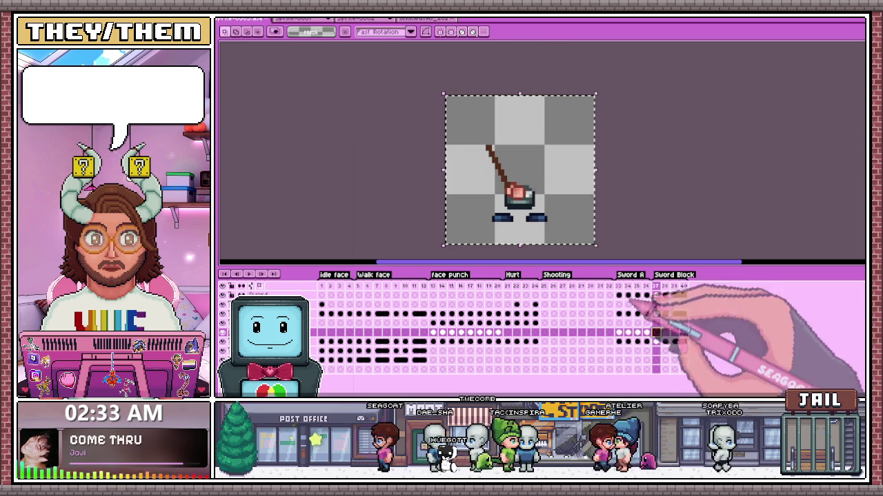
scroll(532, 141, "up", 1)
left_click_drag(532, 157, 535, 169)
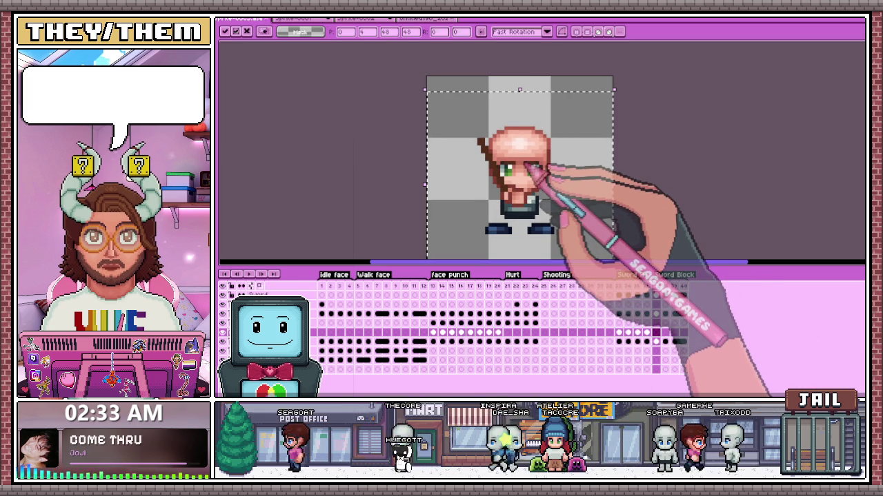
left_click(666, 332)
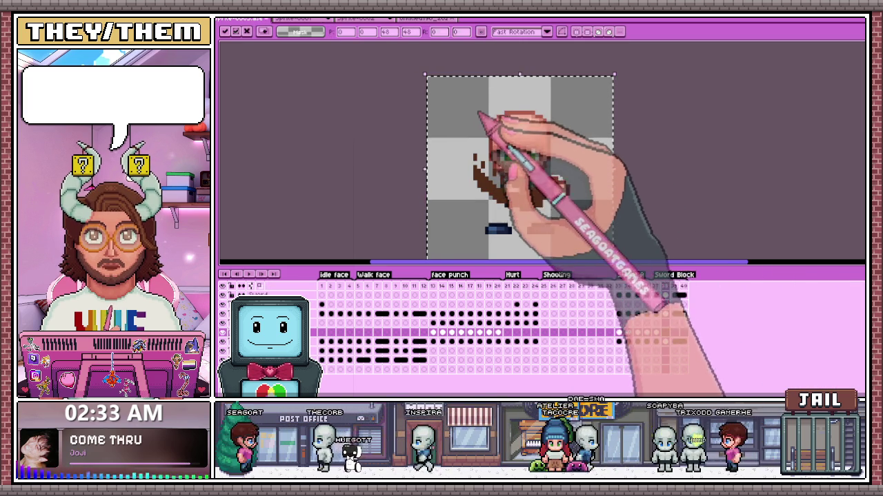
key("Return")
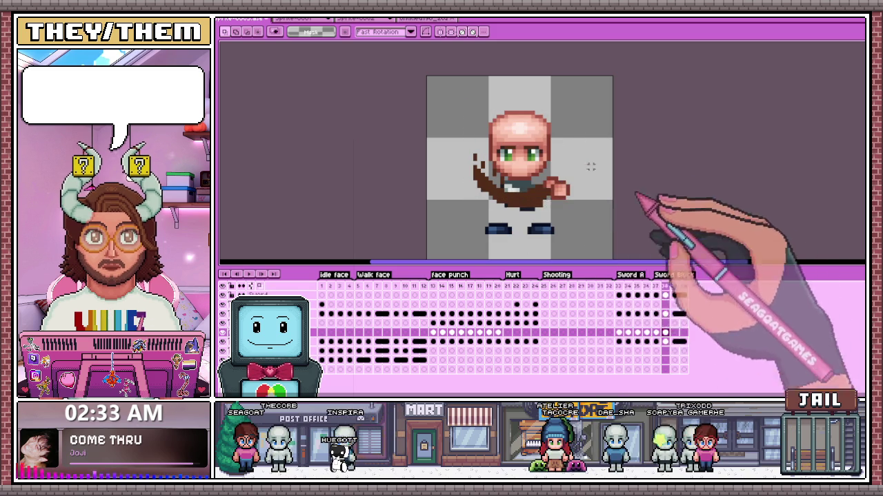
Step: Shift the character's head into place above the body in Sword Block
left_click_drag(475, 93, 533, 167)
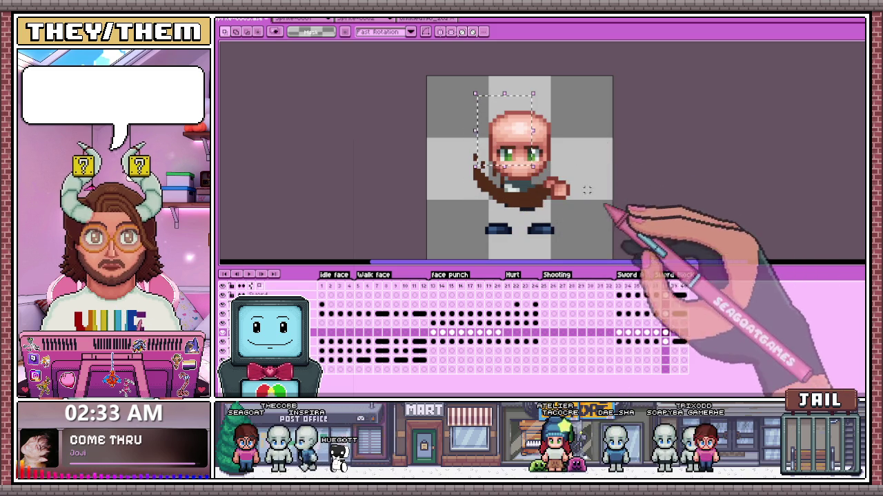
left_click_drag(587, 189, 516, 143)
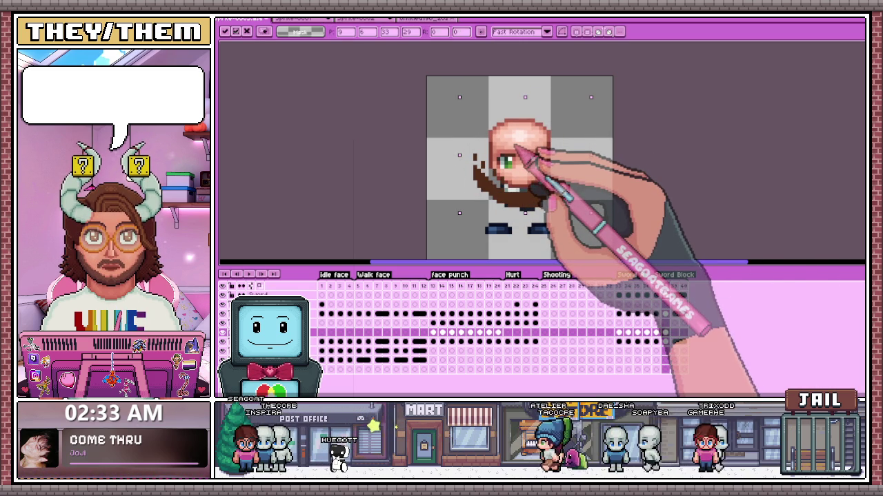
key("Return")
left_click(675, 333)
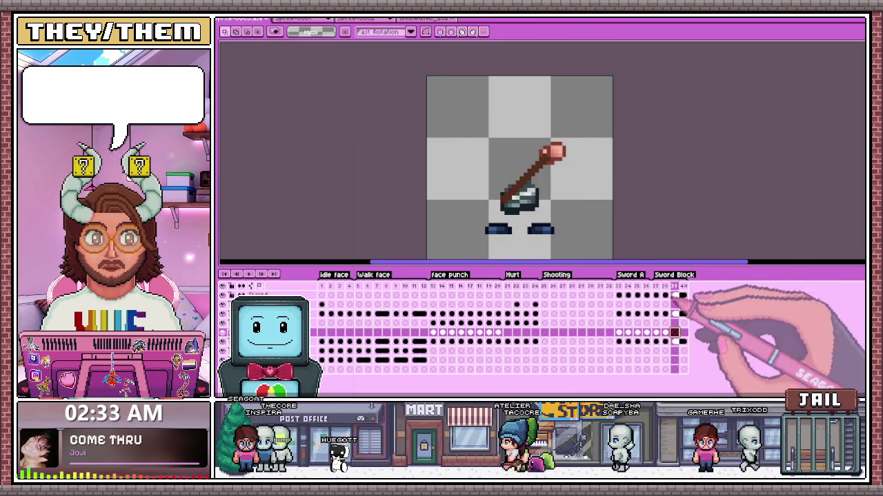
left_click(656, 286)
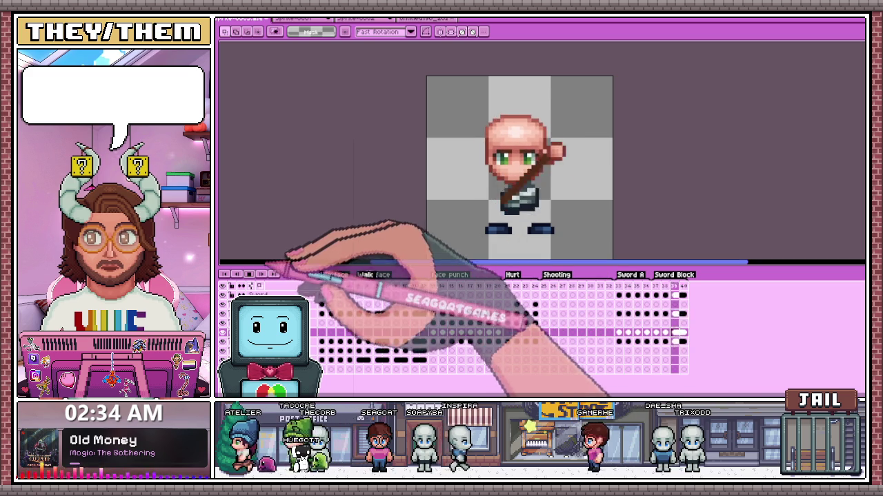
left_click(655, 286)
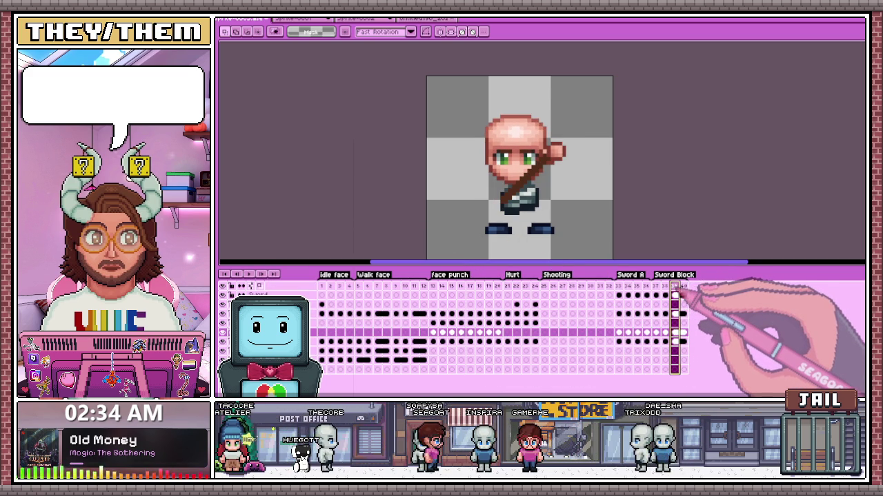
left_click(655, 286)
left_click(665, 286)
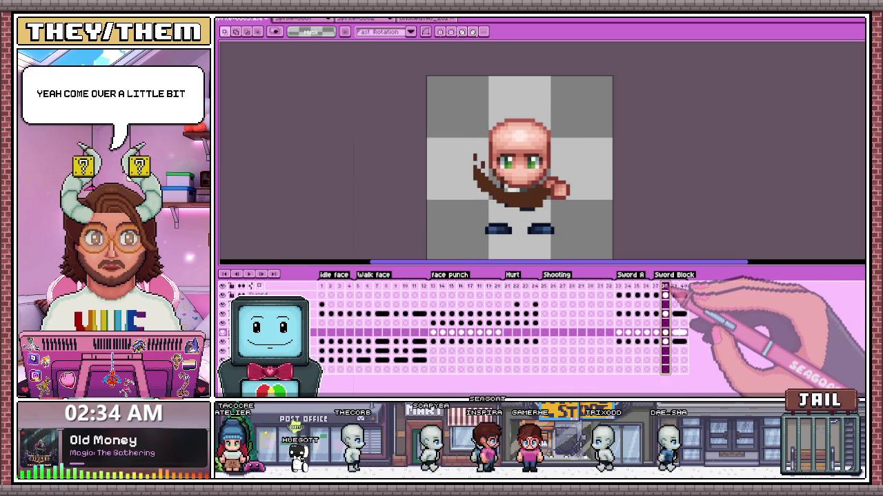
left_click(674, 286)
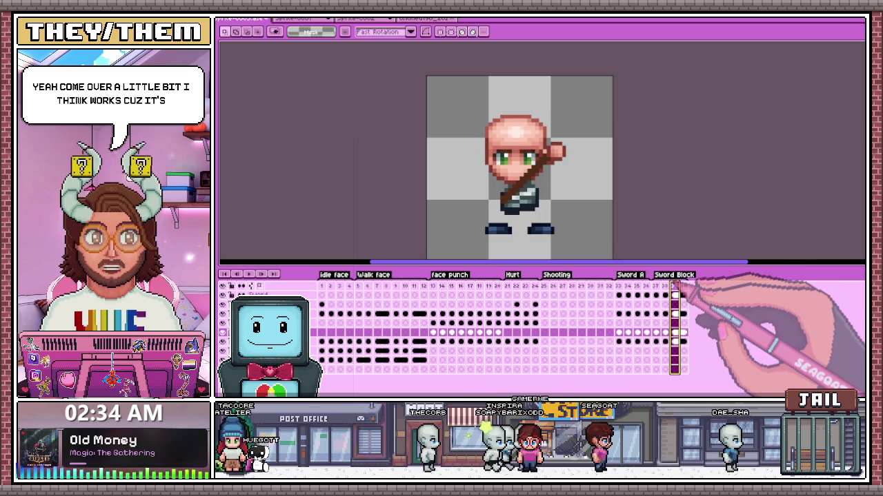
left_click(655, 285)
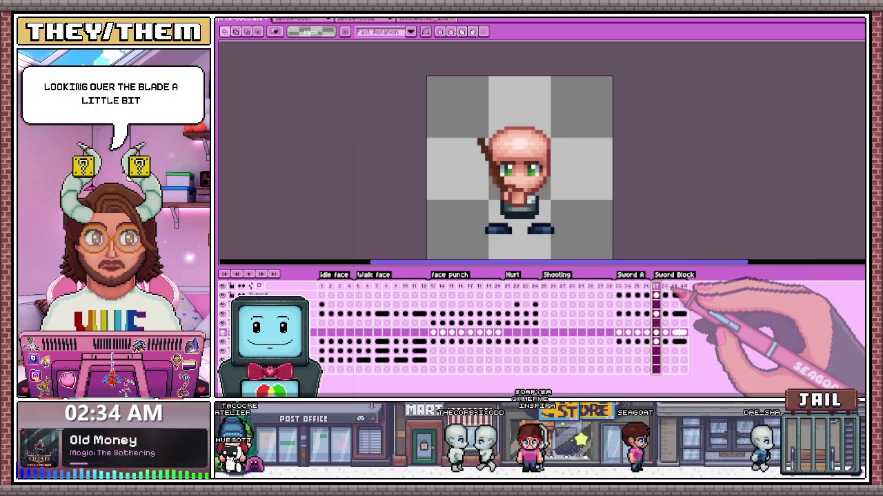
left_click(665, 286)
left_click(674, 285)
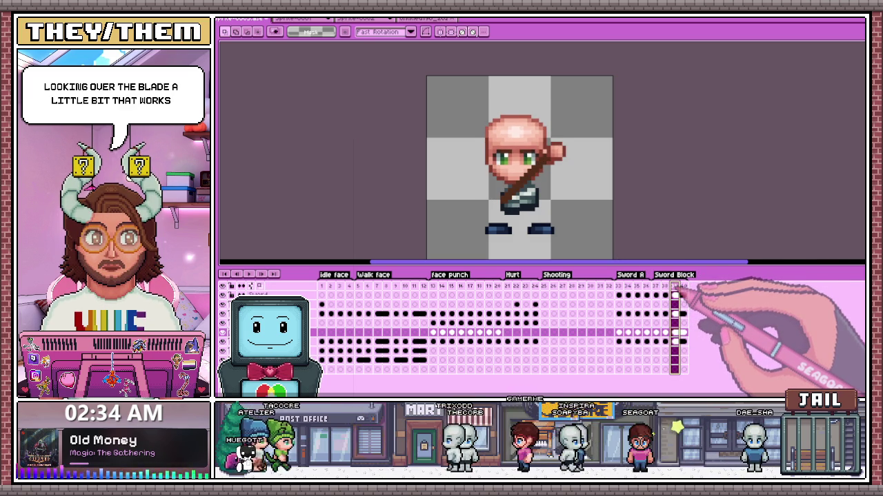
left_click(618, 285)
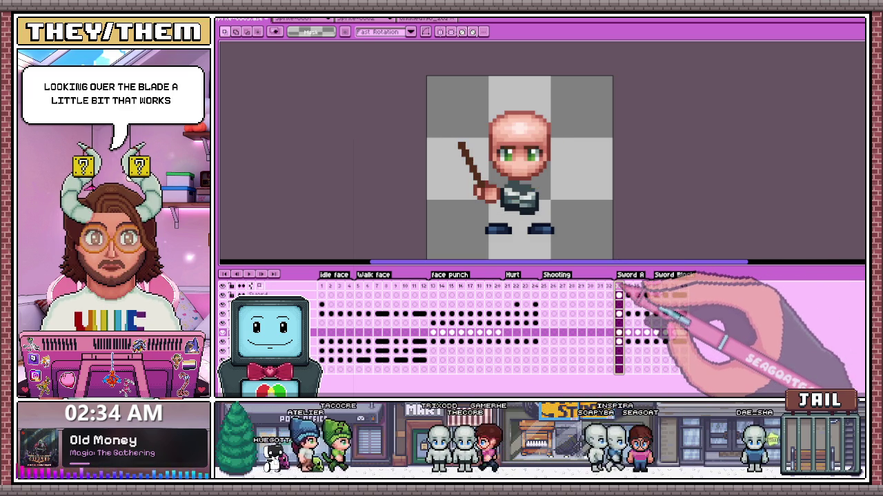
left_click(636, 285)
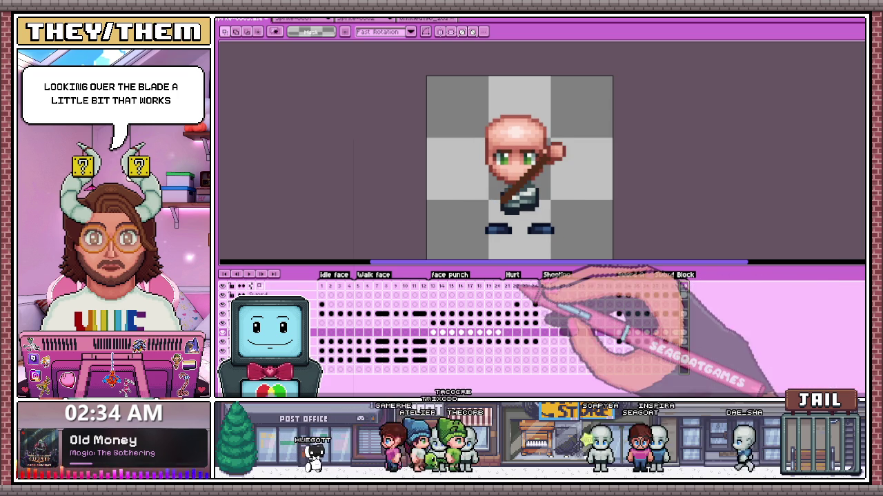
left_click(608, 286)
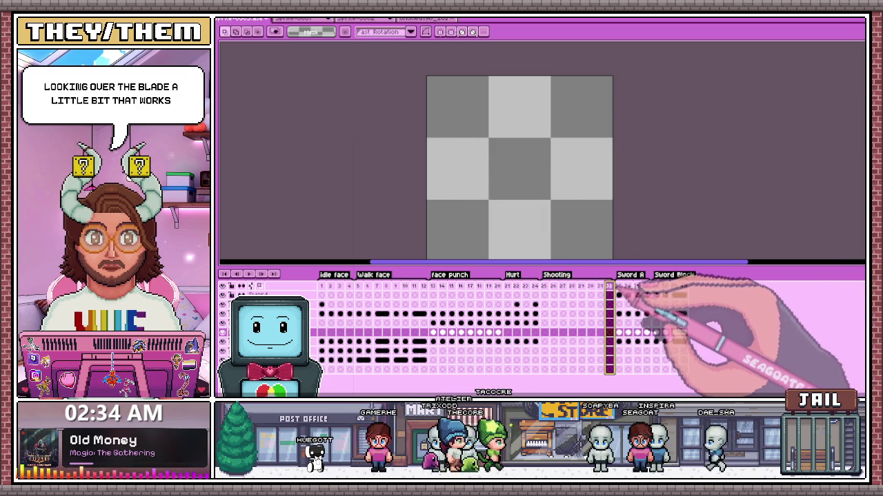
left_click(627, 285)
key("ctrl+s")
left_click(433, 286)
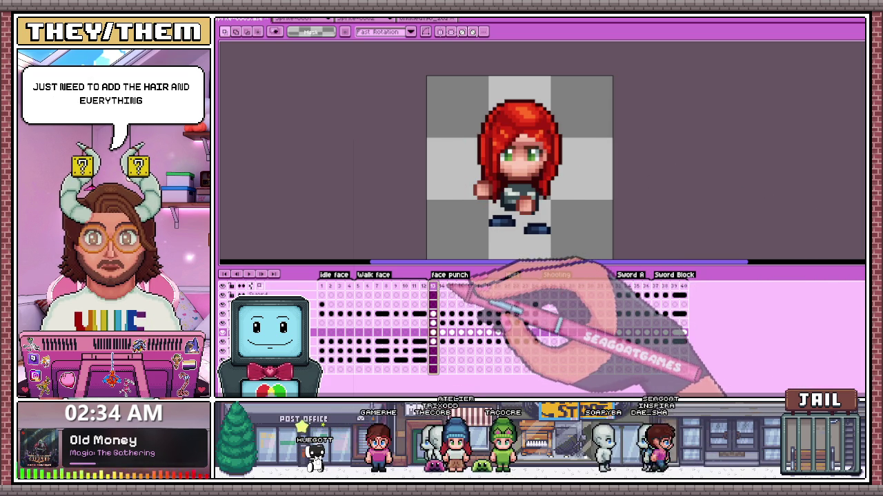
left_click(498, 286)
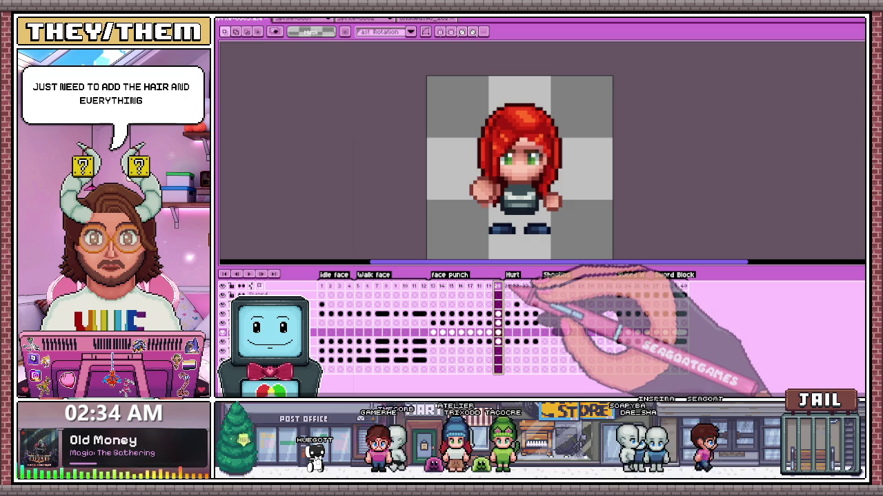
left_click(507, 286)
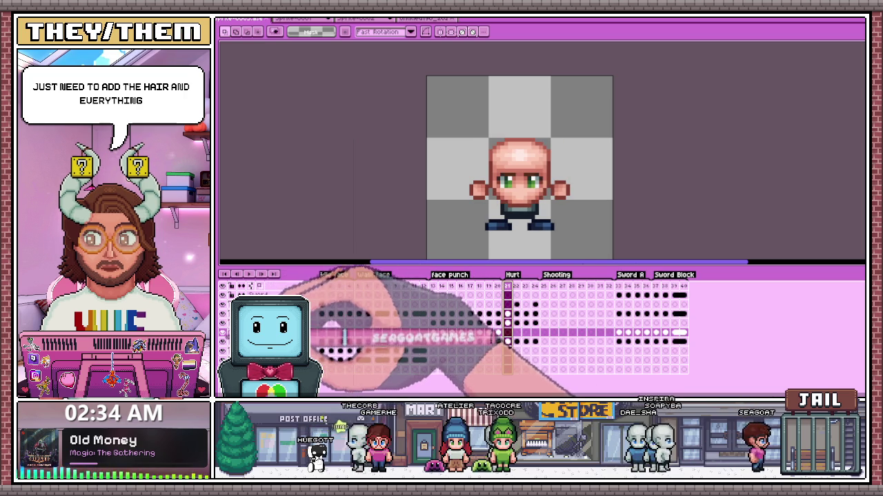
left_click(331, 350)
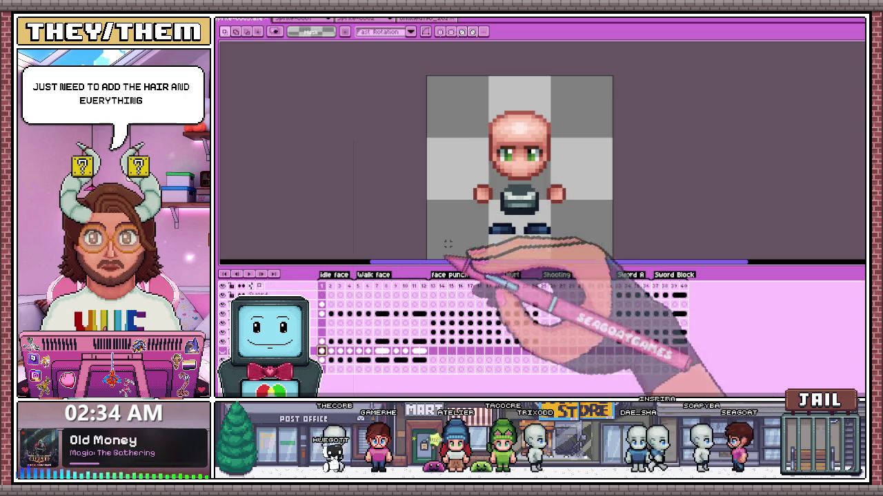
key("Left")
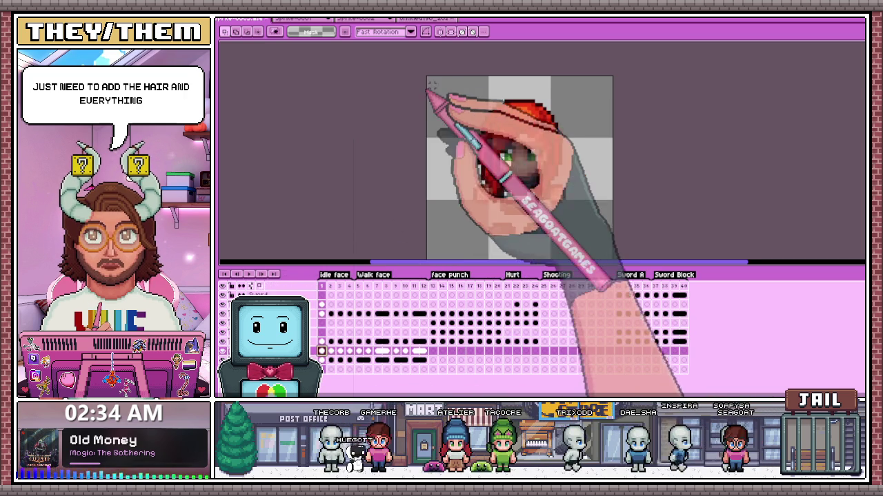
scroll(501, 151, "down", 1)
key("ctrl+a")
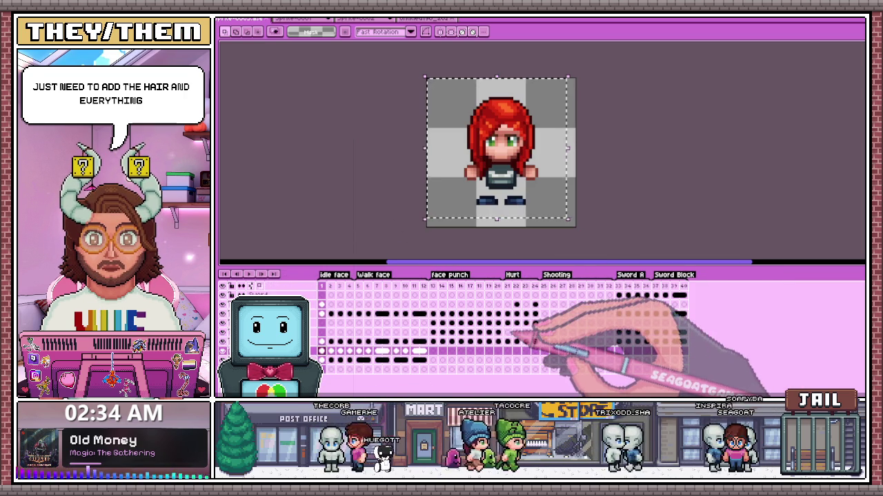
left_click(507, 332)
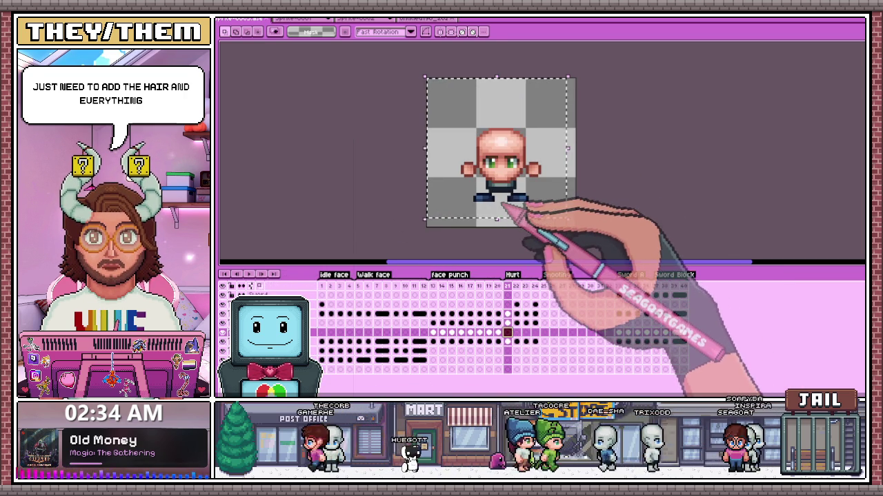
key("ctrl+v")
key("ctrl+z")
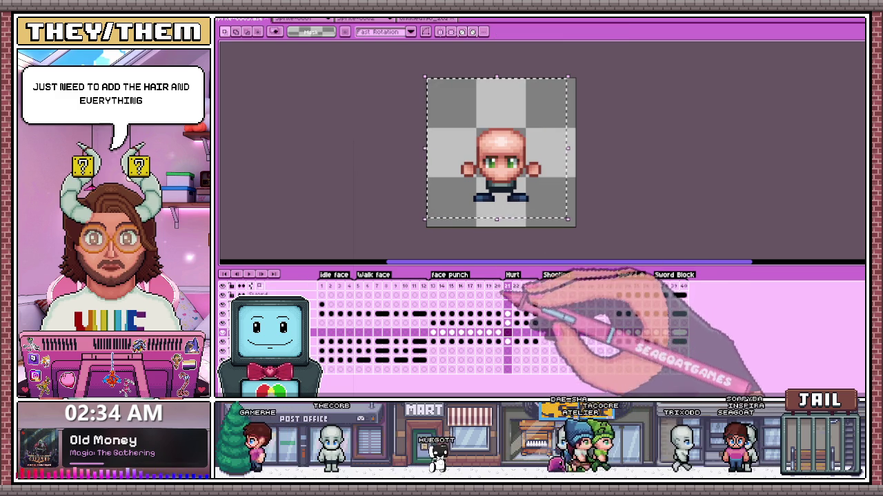
left_click(313, 304)
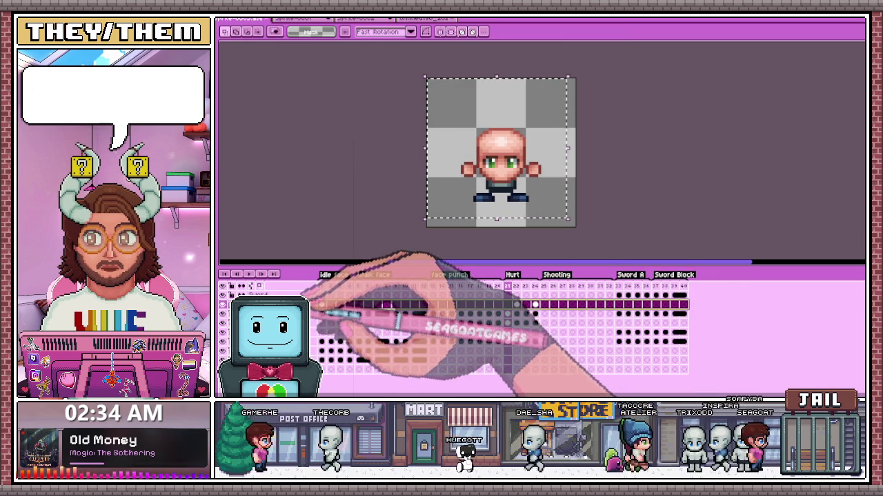
left_click(344, 323)
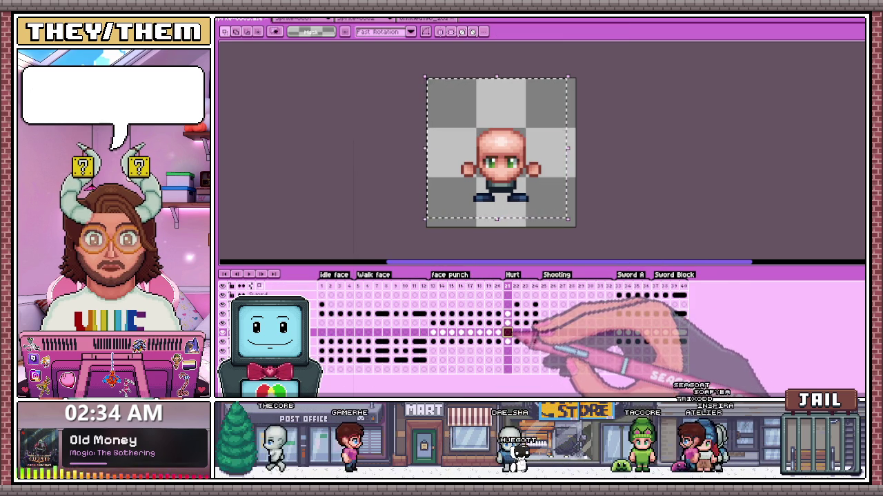
left_click(563, 323)
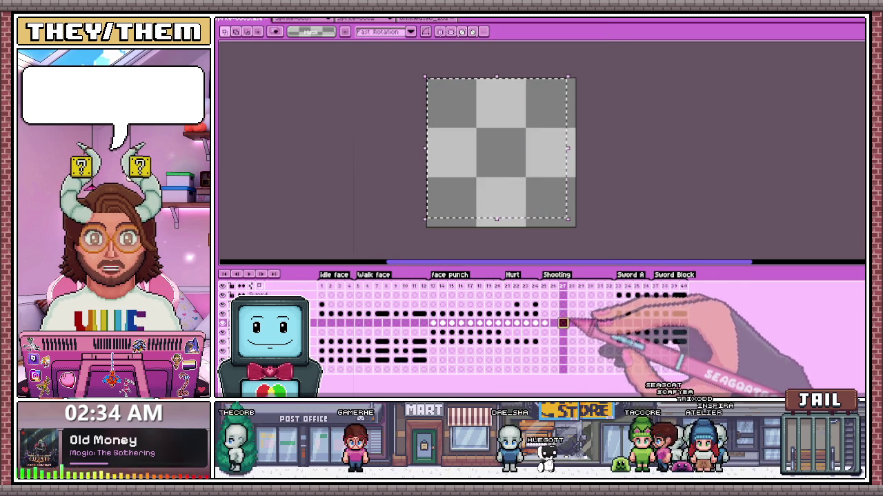
left_click(507, 323)
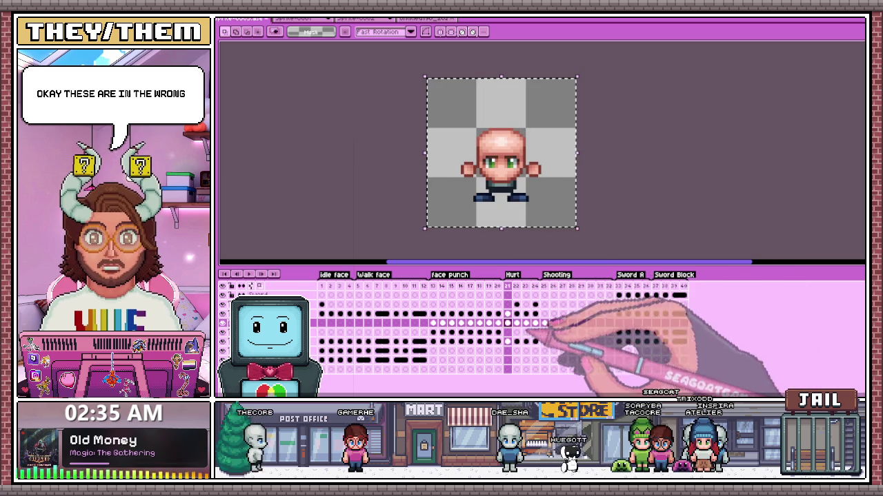
Step: Cut frame 22's artwork and paste it onto Hurt frame 23
left_click(517, 323)
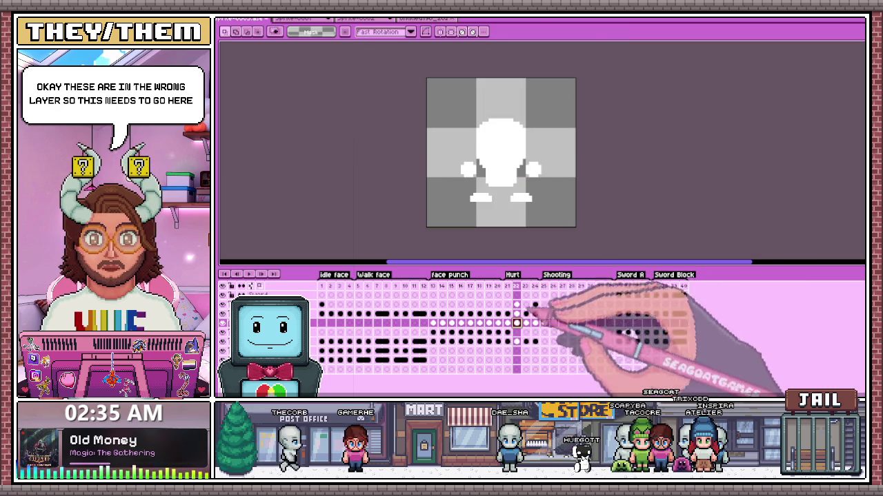
key("ctrl+a")
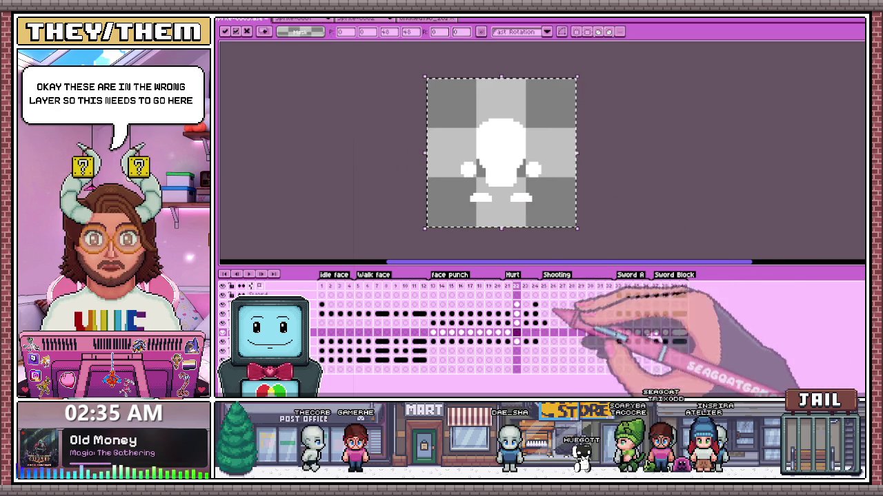
key("ctrl+x")
left_click(526, 332)
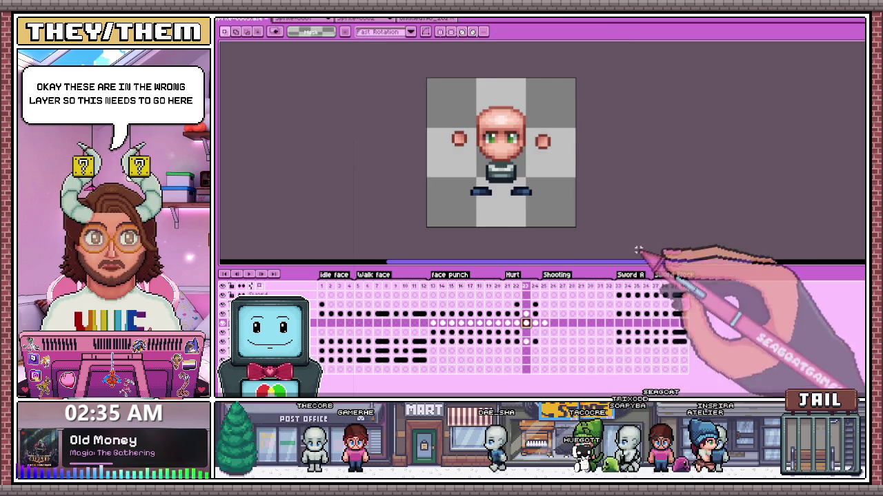
key("ctrl+v")
left_click(560, 257)
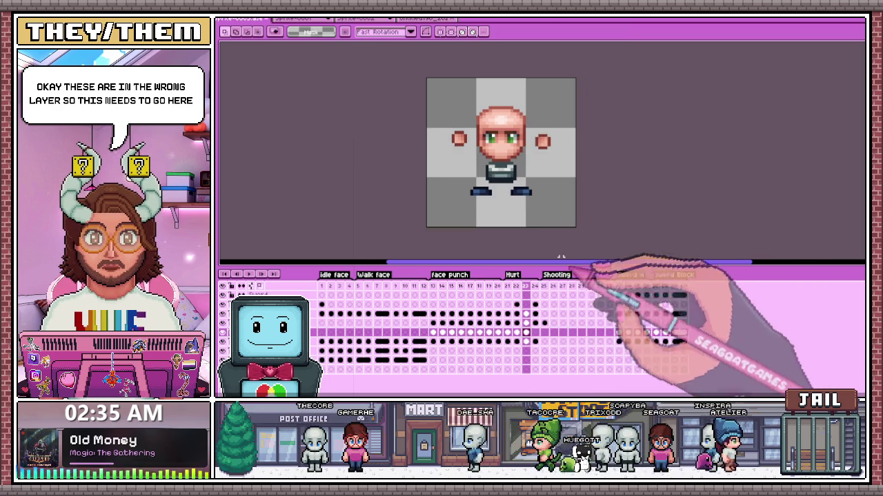
Step: Review Hurt frames 24 and 21–23 on the character layers
left_click(535, 323)
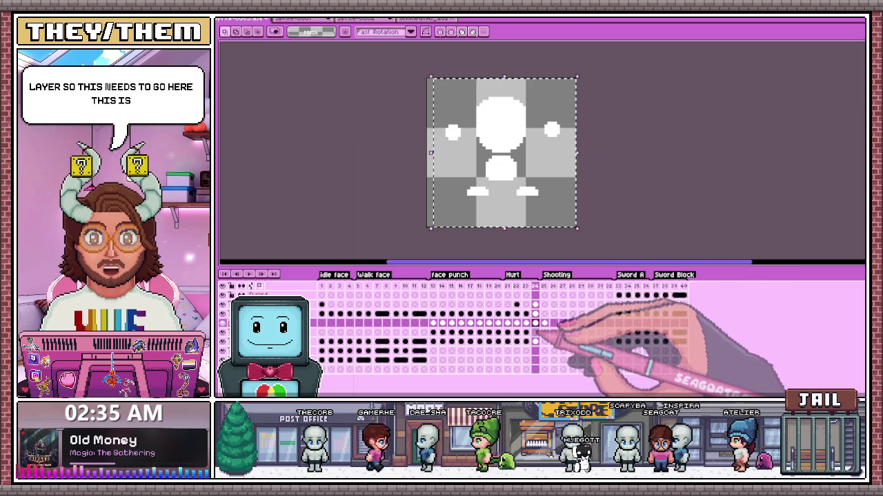
left_click(534, 332)
left_click(507, 323)
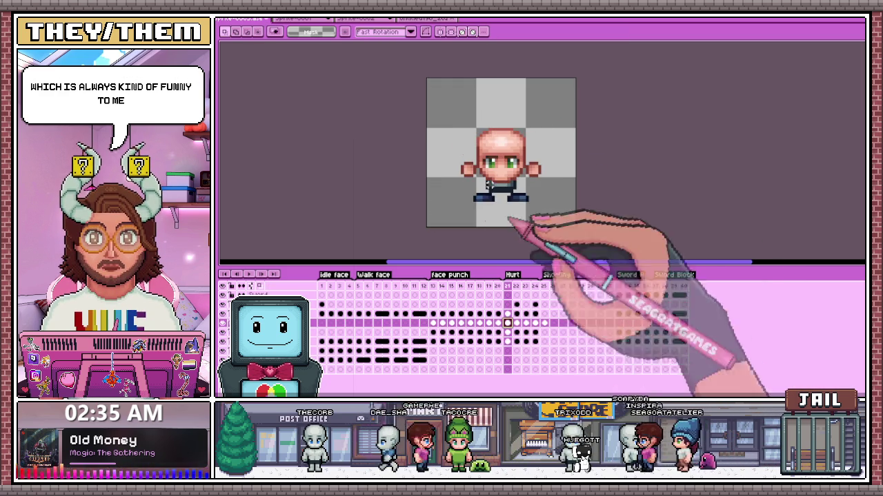
left_click(516, 322)
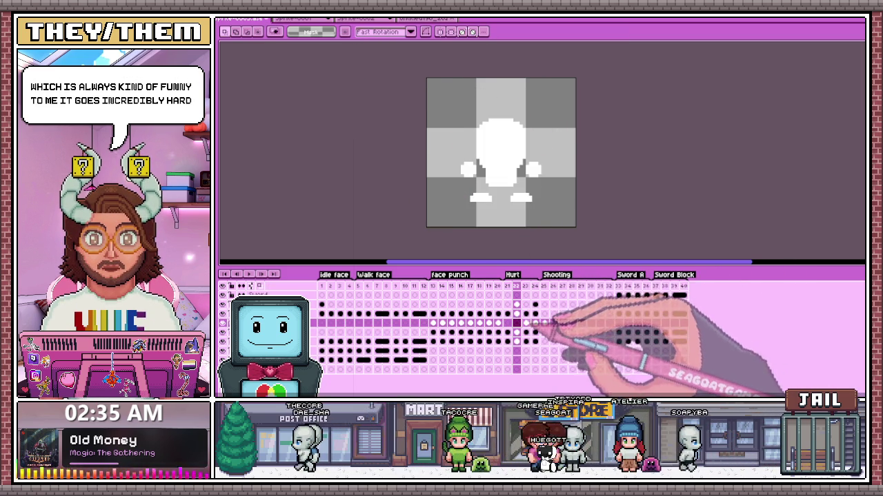
left_click(526, 323)
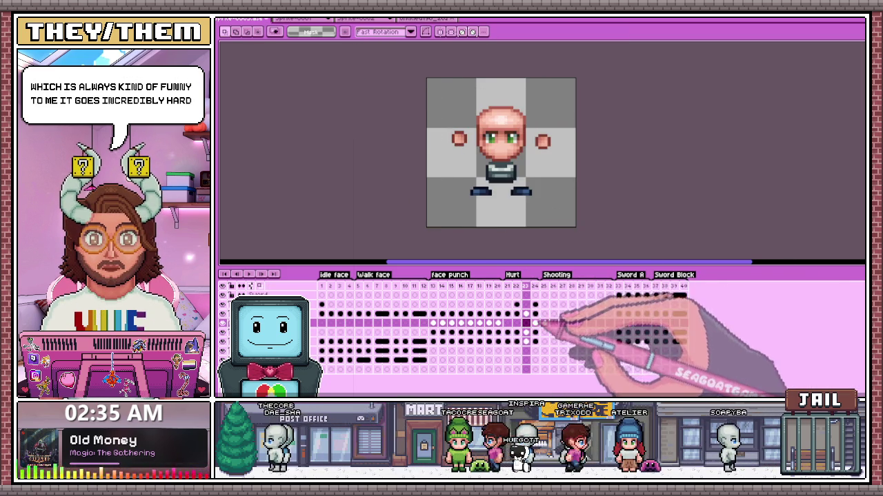
Step: Copy the red hair from frame 25 and paste it onto Hurt frame 21
left_click(534, 323)
left_click(544, 322)
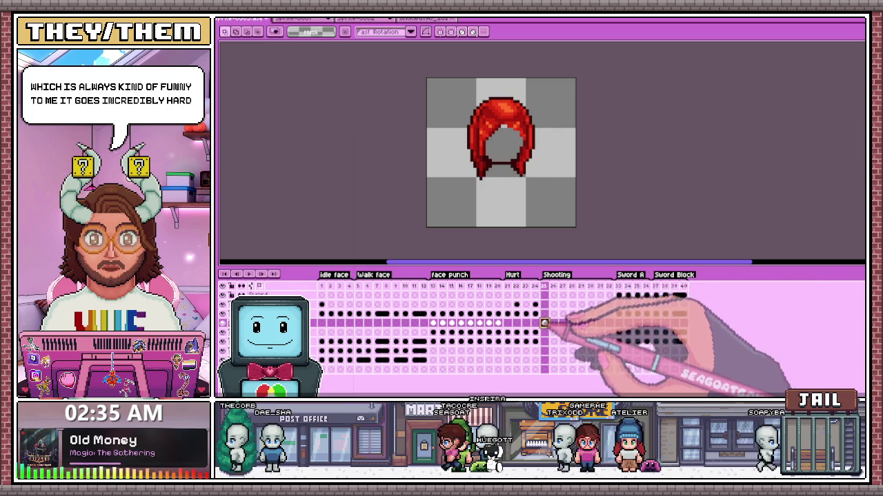
key("ctrl+a")
key("ctrl+c")
left_click(508, 323)
key("ctrl+v")
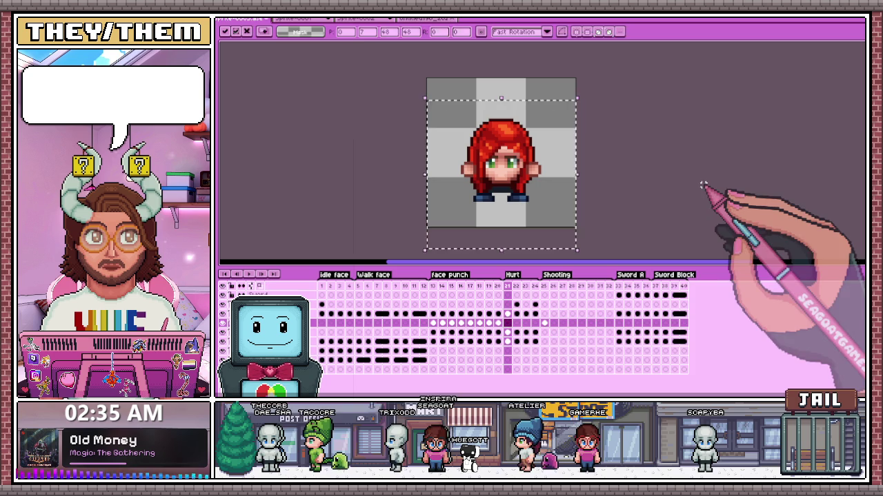
Step: Paste the red hair onto Hurt frame 22 and lower it onto the head
key("Return")
left_click(517, 323)
key("ctrl+v")
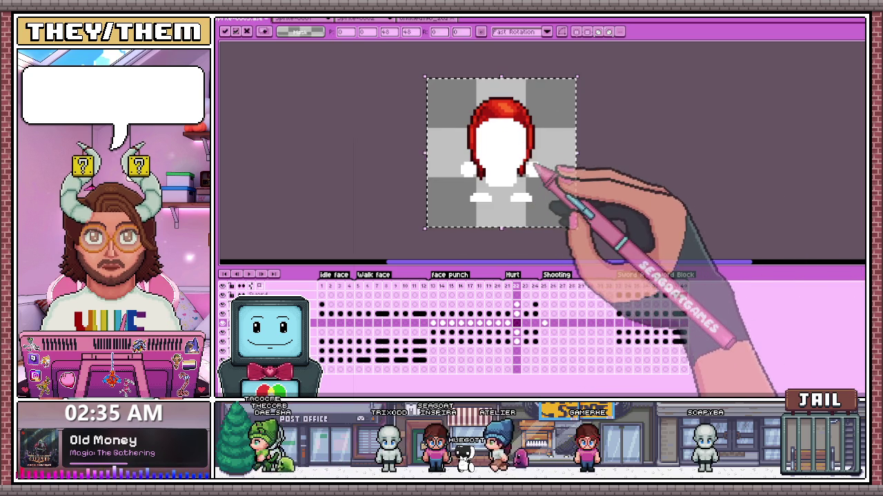
key("plus")
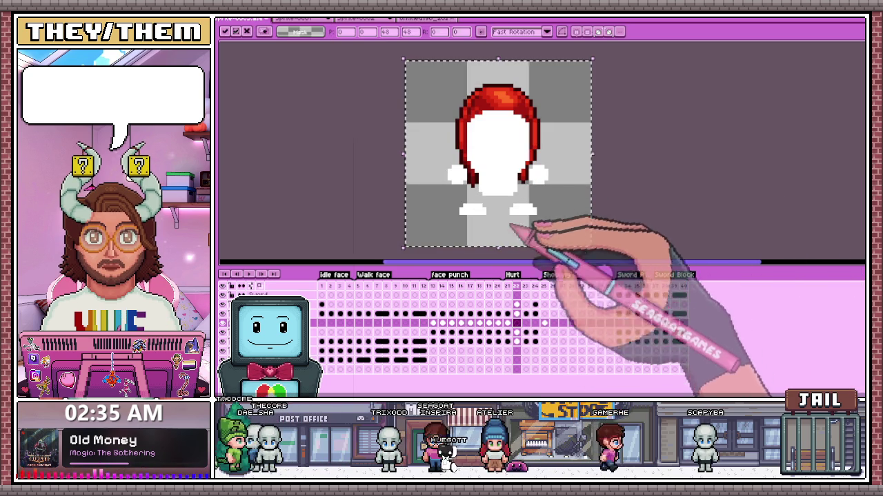
key("Return")
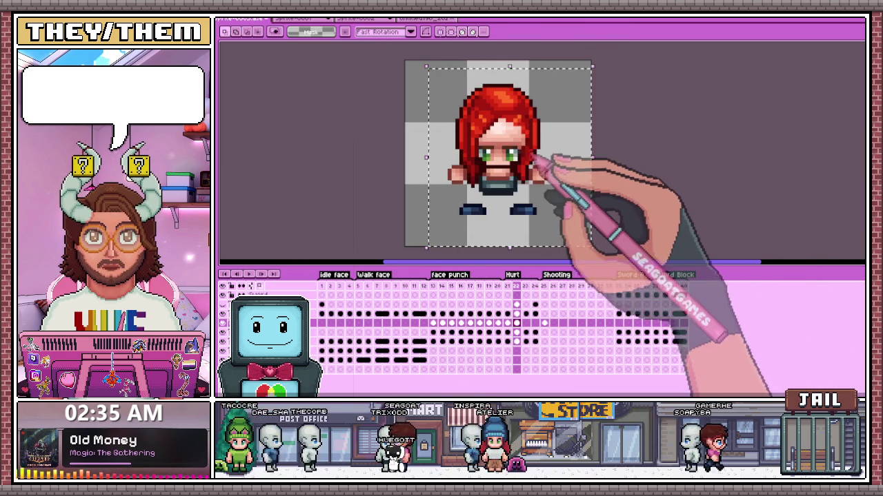
left_click_drag(557, 157, 525, 167)
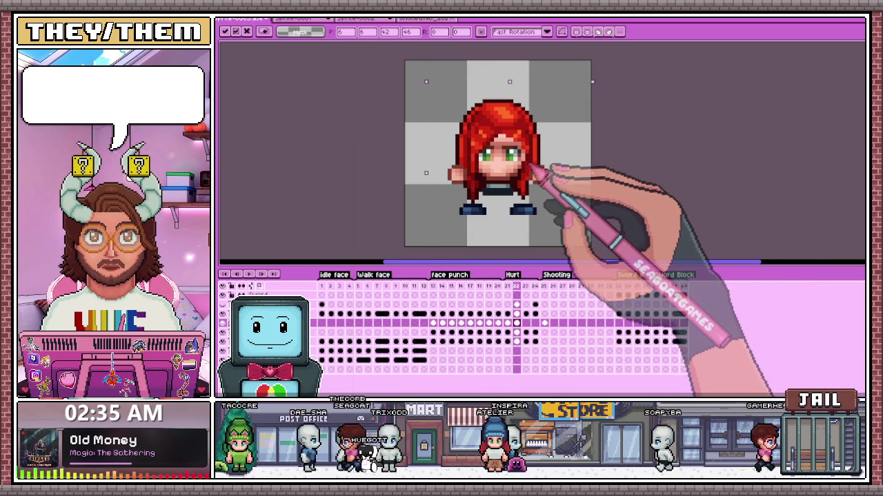
key("Return")
Step: Paste the red hair onto Hurt frames 23 and 24, raising it to fit each head
left_click(526, 314)
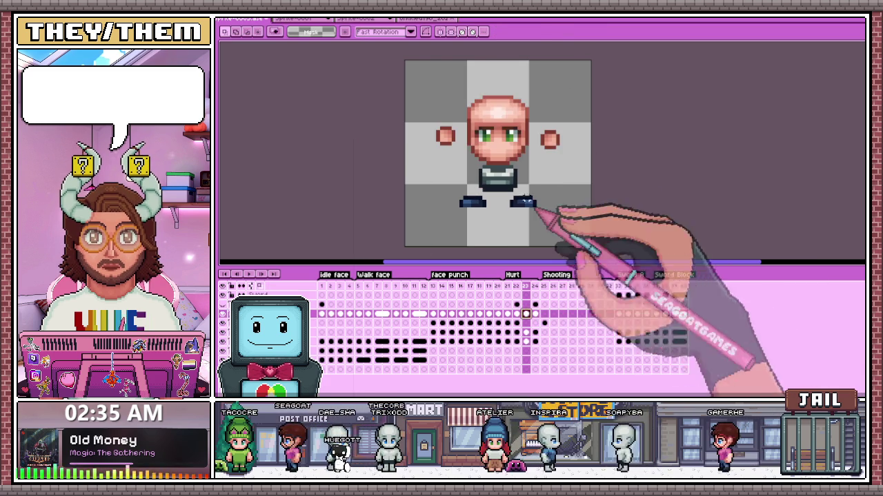
key("ctrl+v")
left_click_drag(541, 156, 537, 149)
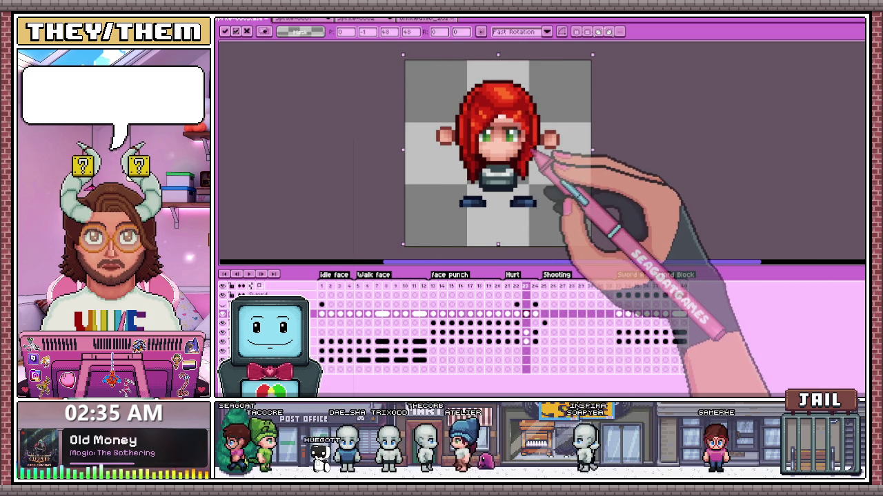
key("Return")
left_click(535, 313)
key("ctrl+v")
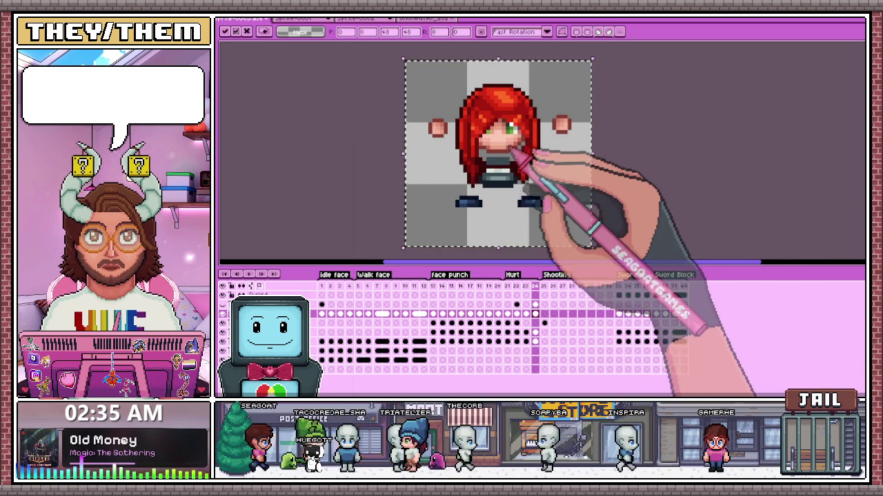
left_click_drag(522, 155, 522, 148)
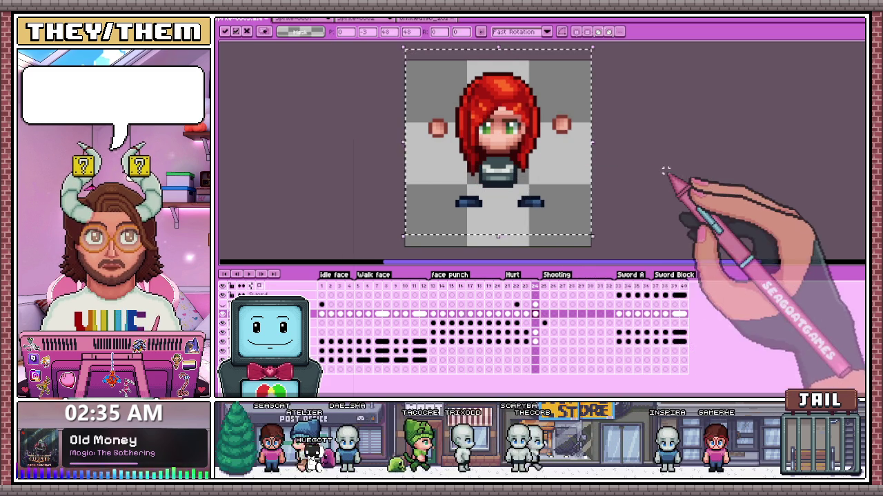
key("Return")
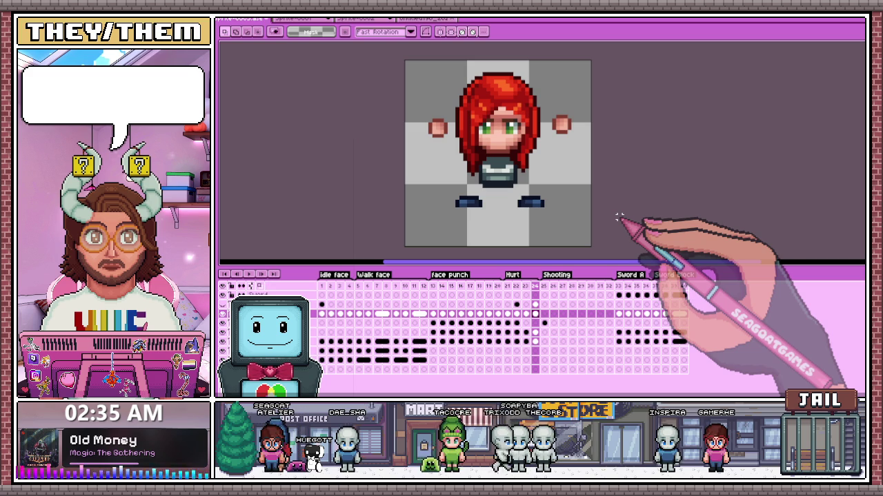
key("b")
left_click(508, 286)
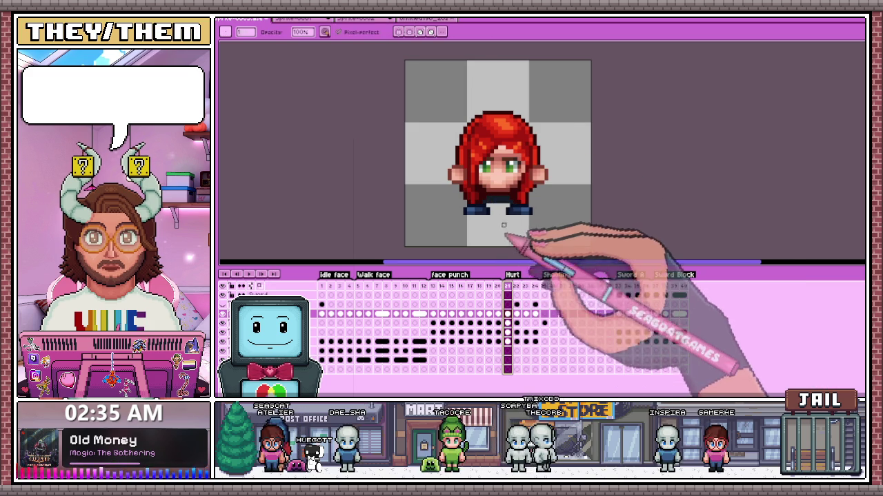
Step: Toggle the hair and face layers' visibility off and on to compare them
scroll(485, 210, "up", 3)
key("m")
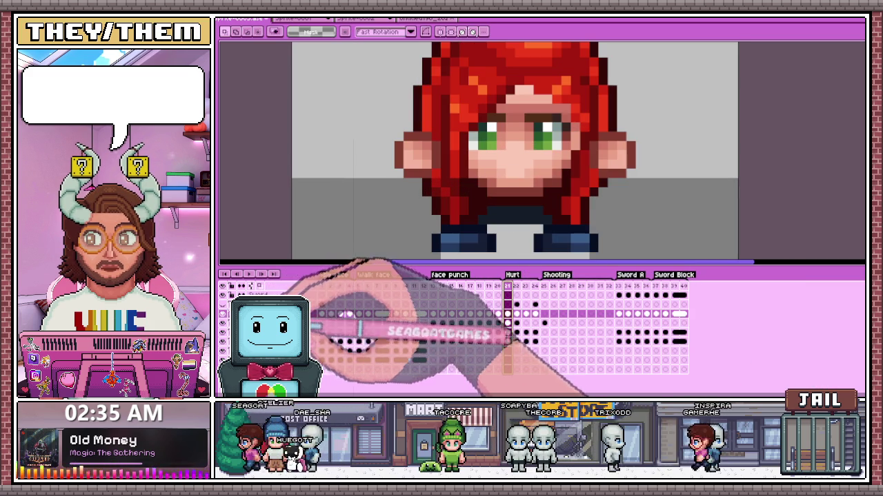
left_click(223, 304)
left_click(222, 314)
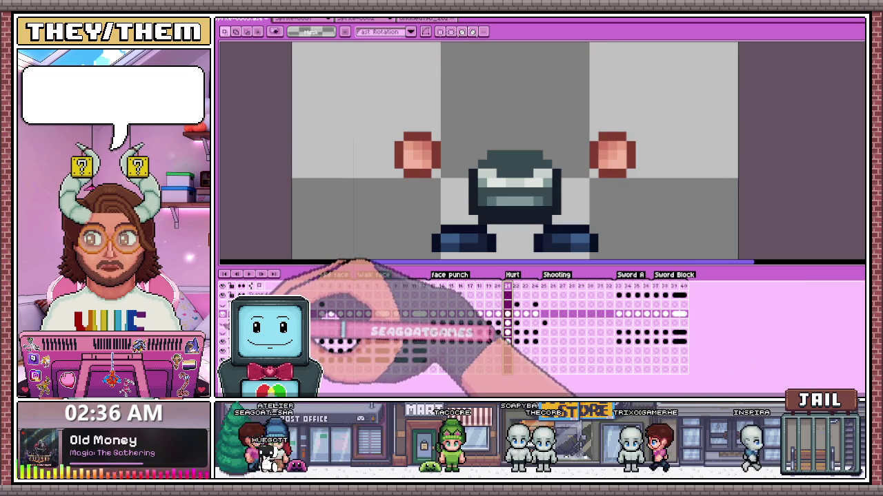
left_click(222, 304)
left_click(222, 314)
left_click(511, 323)
key("b")
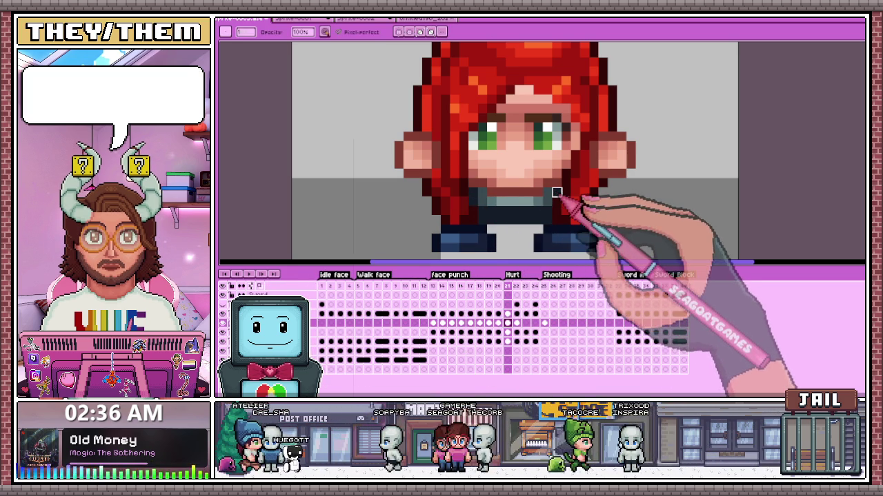
Step: Review Hurt frames 22, 23 and 24 while zooming in and out
scroll(557, 192, "down", 1)
scroll(552, 200, "down", 1)
scroll(545, 214, "down", 2)
scroll(537, 226, "up", 1)
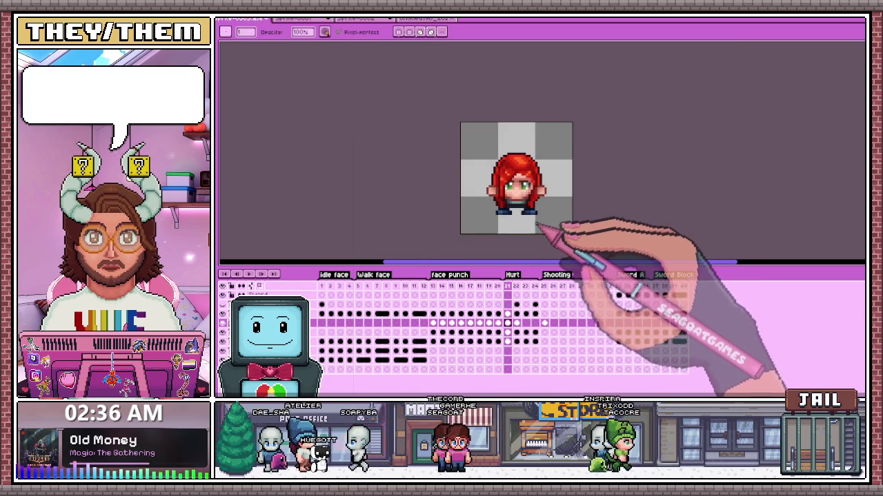
scroll(538, 224, "up", 1)
left_click(516, 285)
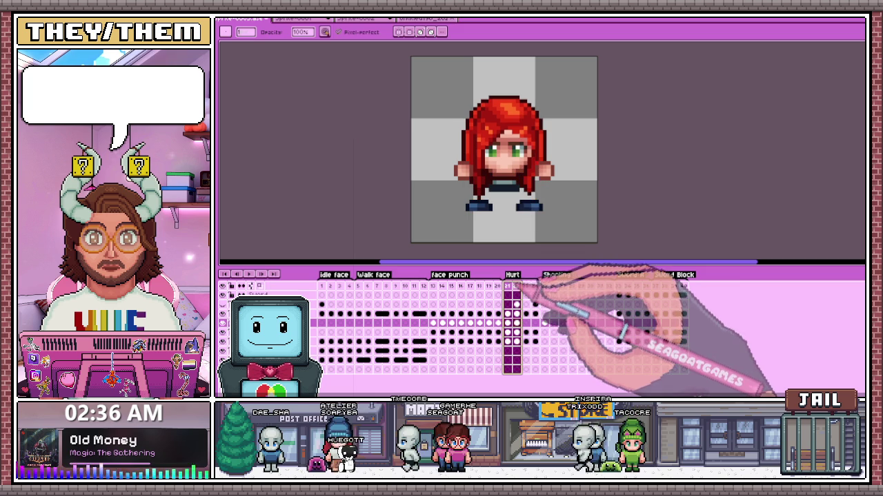
scroll(503, 198, "up", 1)
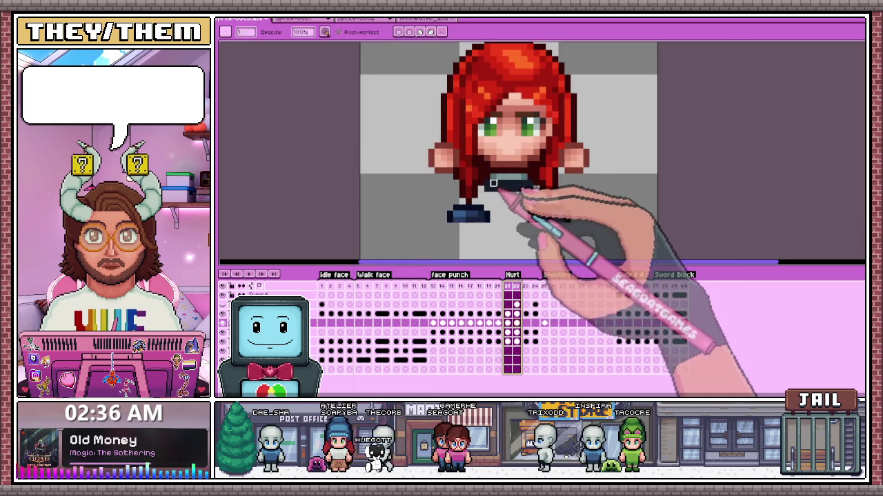
scroll(494, 192, "up", 1)
scroll(511, 210, "down", 2)
scroll(496, 193, "up", 1)
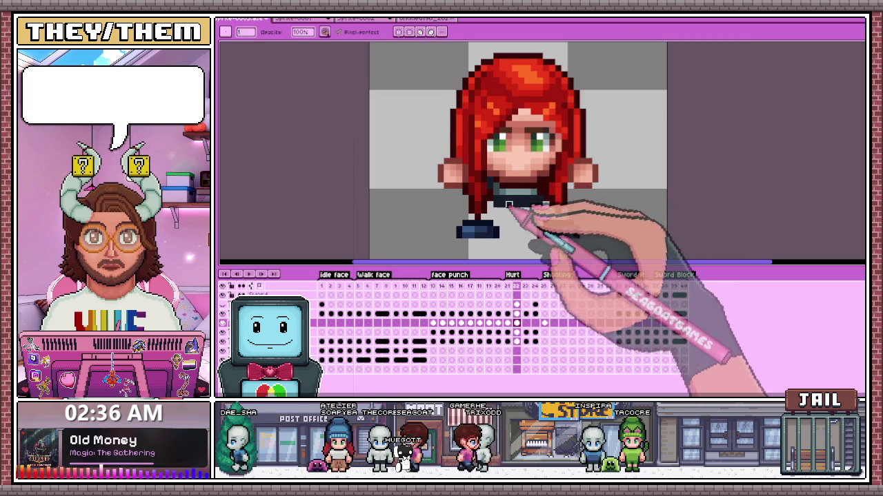
scroll(508, 205, "up", 1)
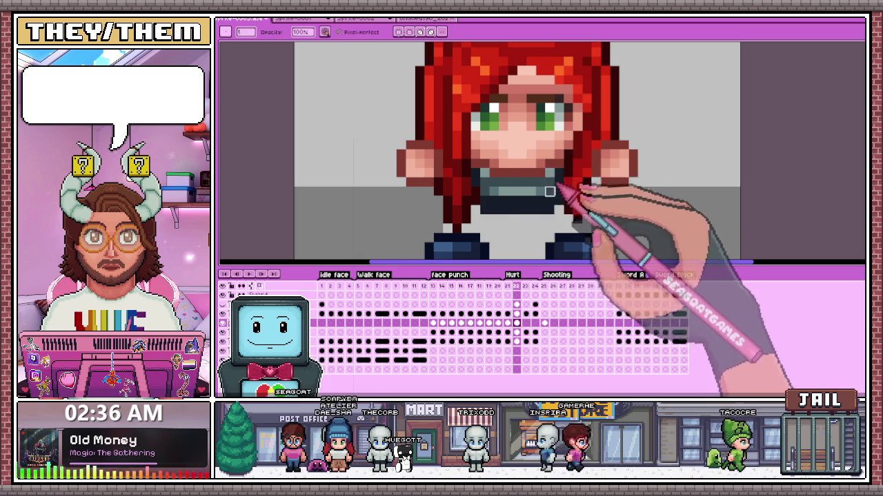
scroll(550, 191, "down", 2)
left_click(525, 286)
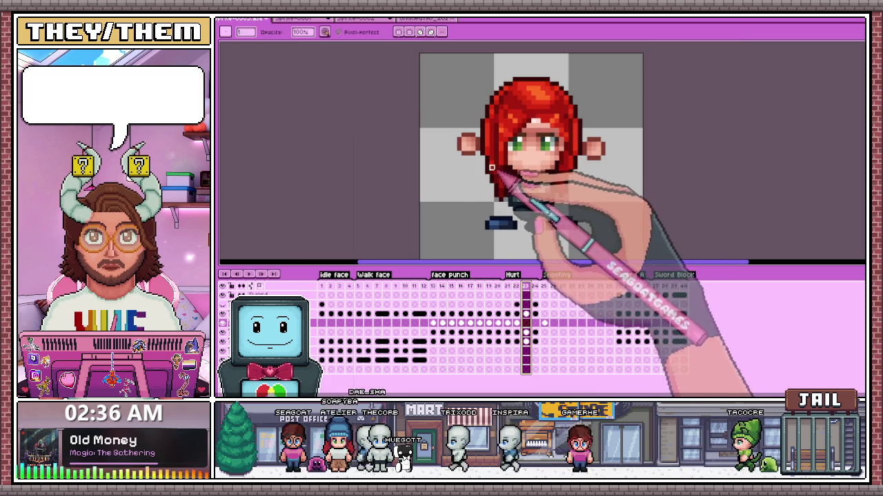
scroll(491, 168, "down", 1)
scroll(503, 228, "down", 1)
scroll(516, 159, "down", 1)
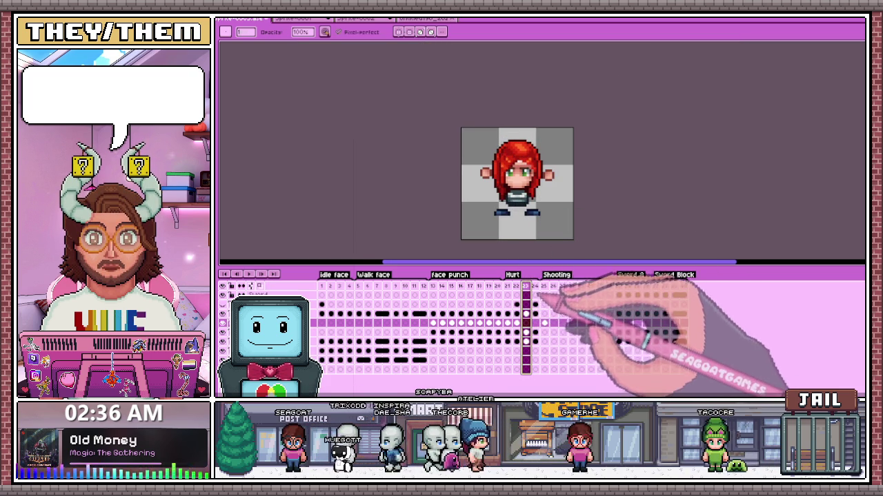
left_click(535, 286)
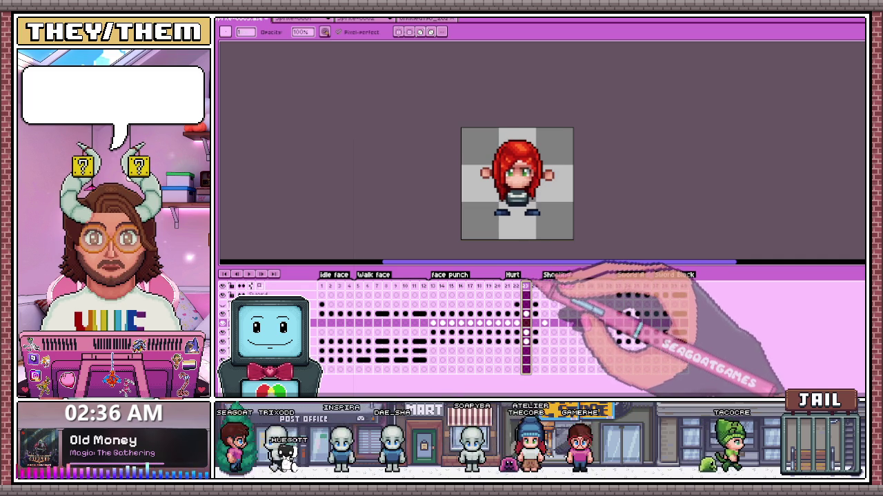
scroll(513, 192, "up", 1)
scroll(513, 192, "up", 2)
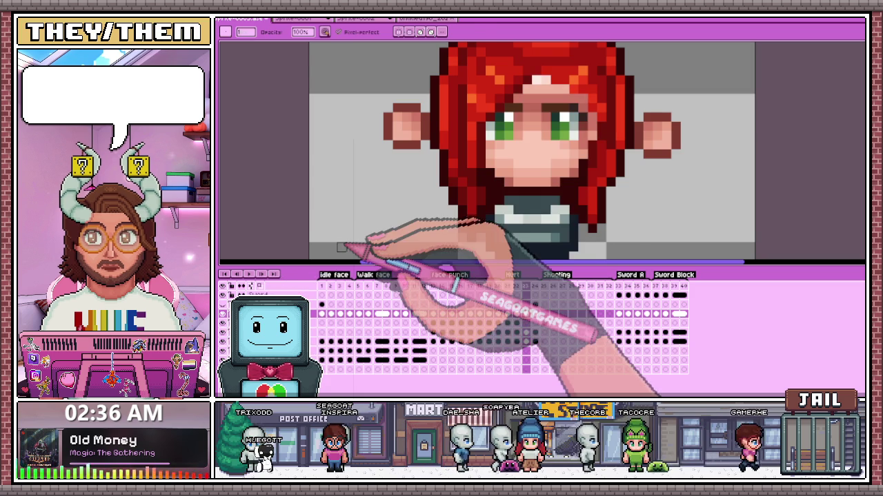
Step: Compare against the first Shooting frame, then select Hurt frame 22
key("m")
scroll(538, 233, "down", 5)
scroll(544, 236, "up", 2)
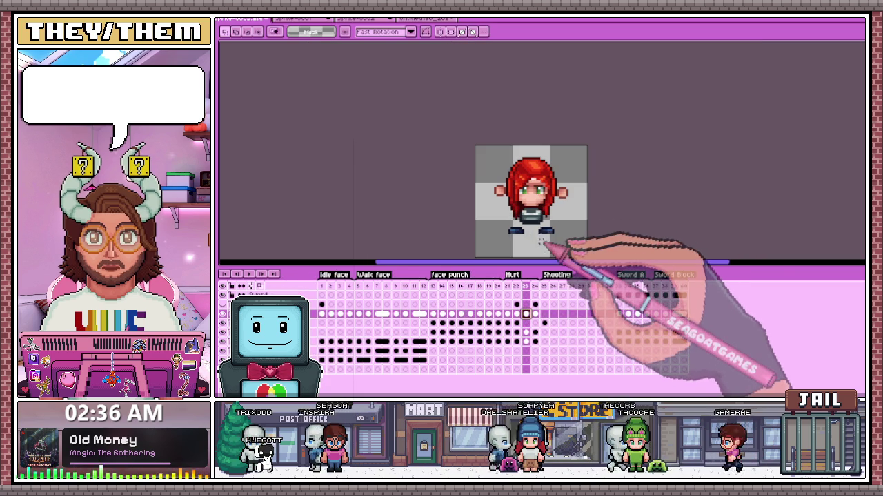
left_click(517, 304)
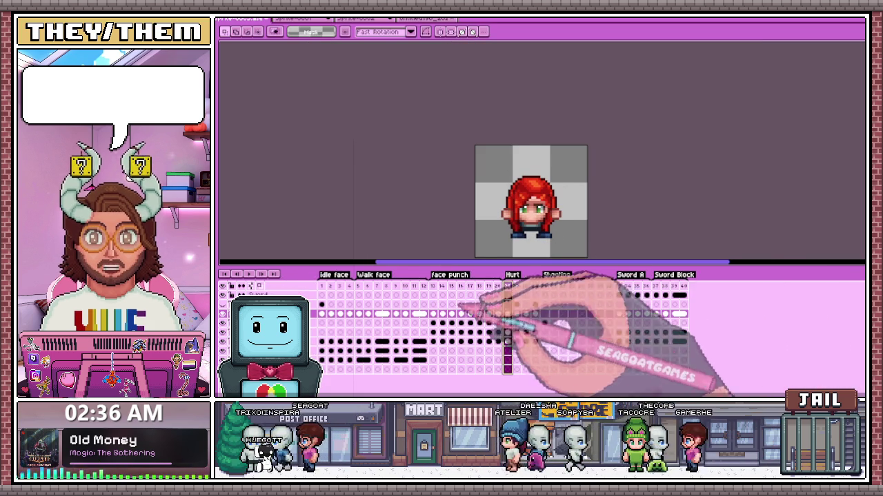
left_click(562, 314)
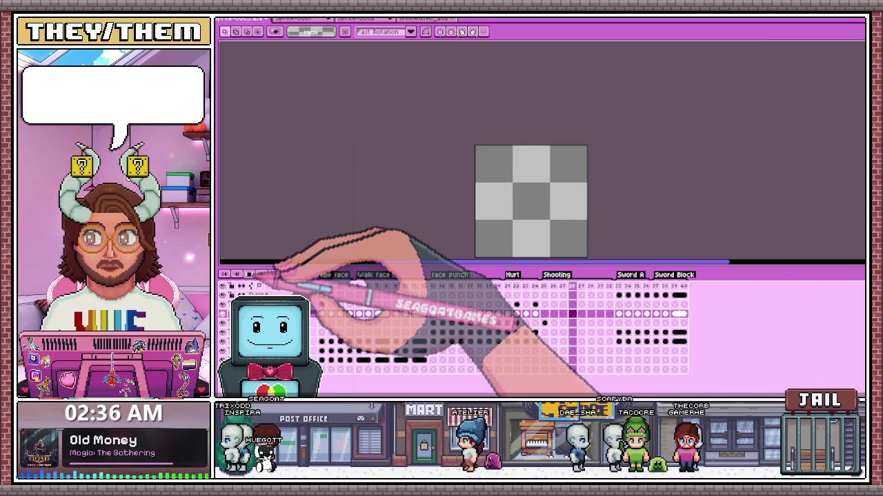
left_click(508, 286)
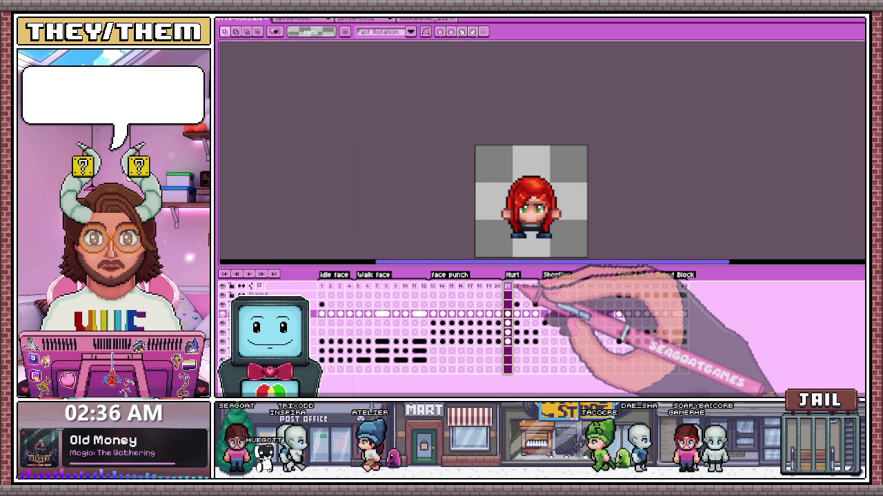
left_click(516, 286)
Step: Paint white over the left and top of Hurt frame 22's old hair outline
key("b")
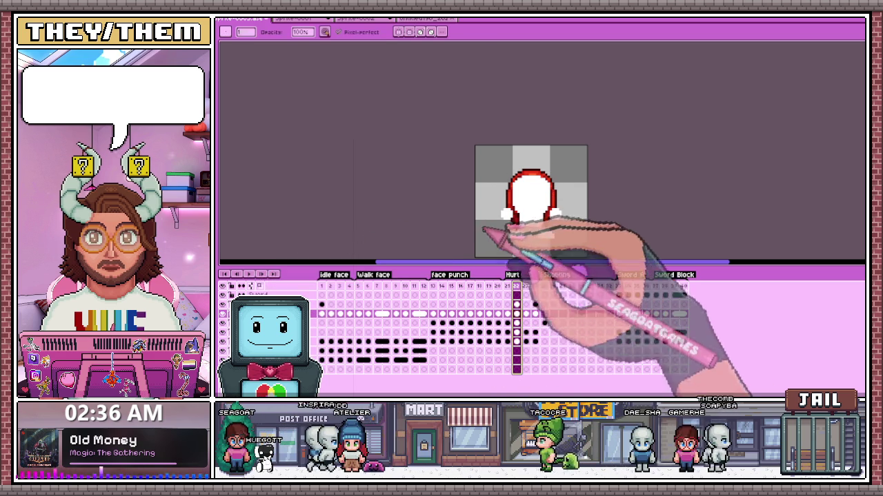
left_click(517, 304)
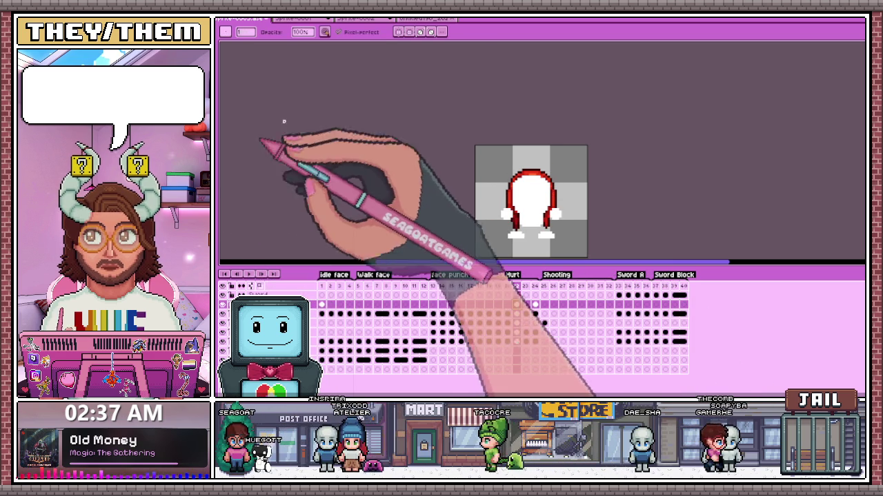
scroll(519, 181, "up", 1)
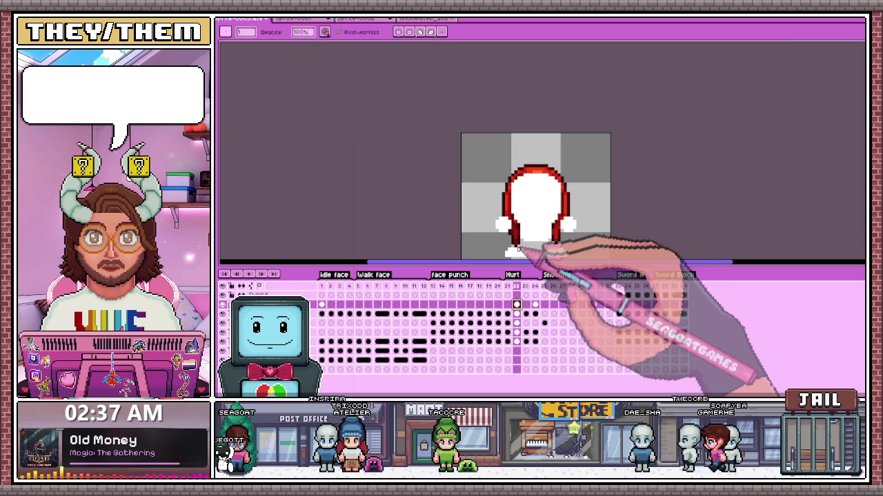
scroll(530, 246, "up", 2)
left_click(524, 184)
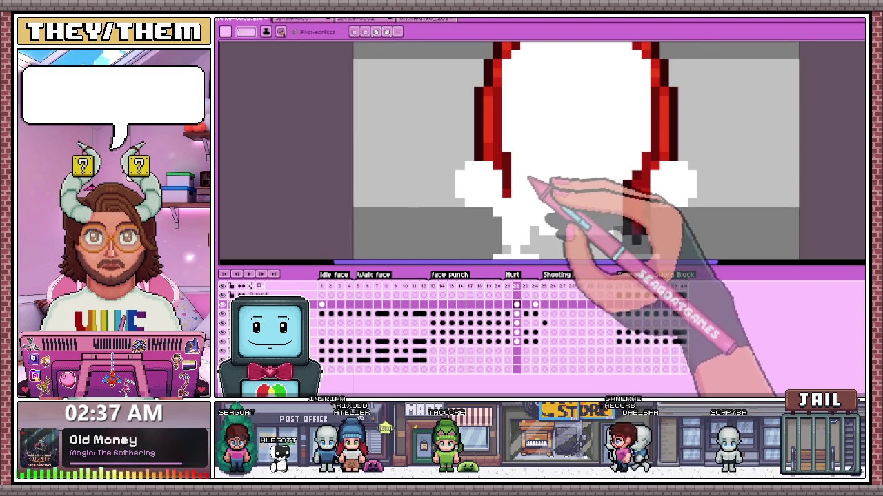
scroll(528, 180, "down", 1)
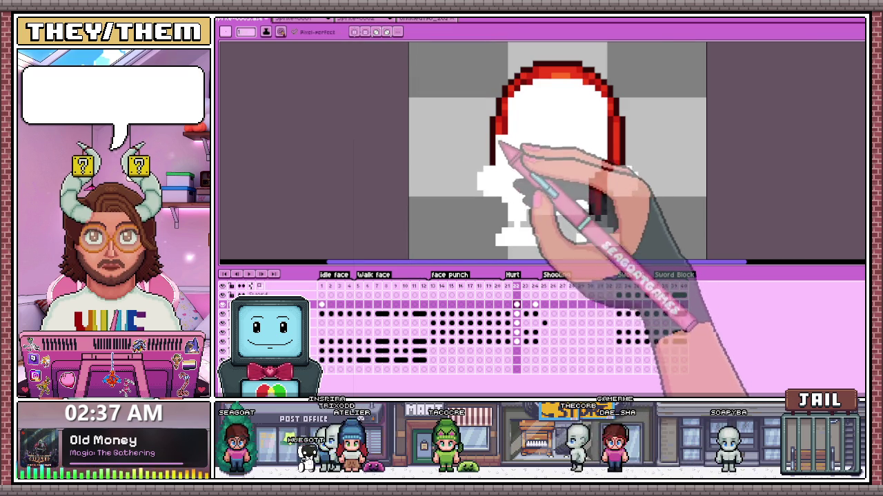
scroll(498, 153, "down", 1)
scroll(517, 147, "up", 2)
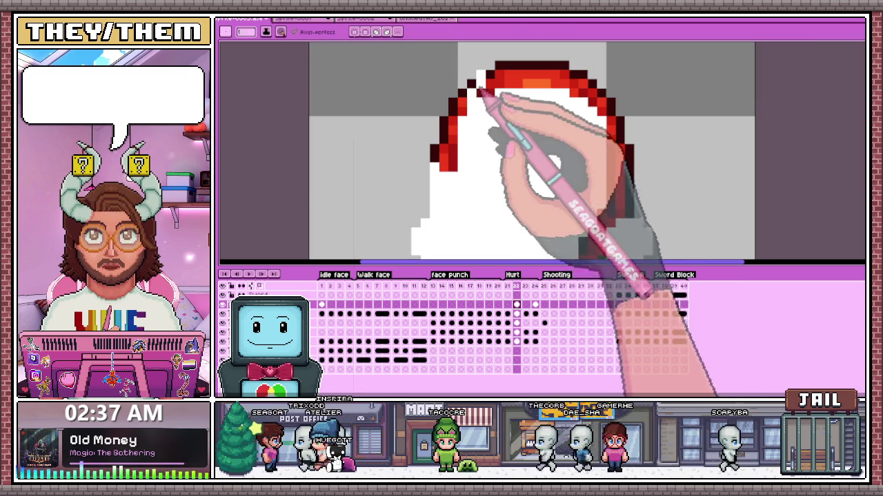
scroll(474, 96, "up", 1)
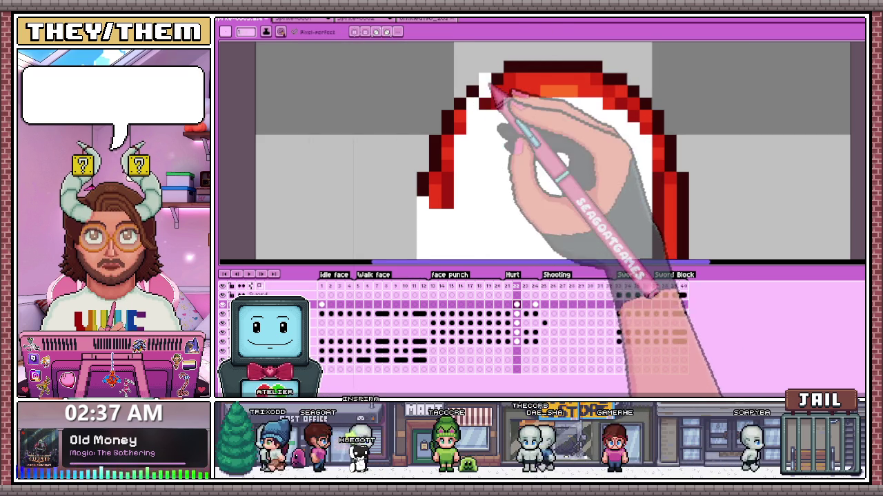
mouse_move(487, 96)
left_mouse_down()
mouse_move(453, 197)
mouse_move(440, 163)
mouse_move(423, 207)
left_mouse_up()
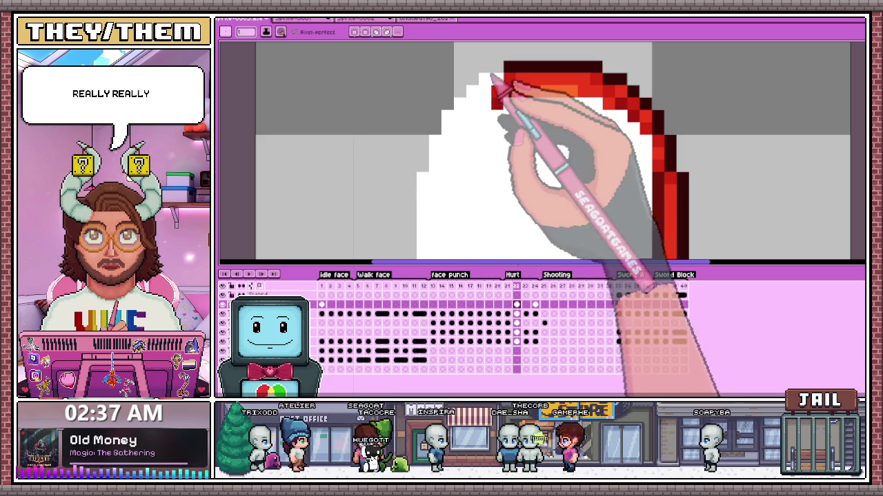
mouse_move(508, 79)
left_mouse_down()
mouse_move(505, 120)
mouse_move(519, 78)
mouse_move(536, 118)
left_mouse_up()
mouse_move(548, 75)
left_mouse_down()
mouse_move(554, 89)
mouse_move(559, 75)
mouse_move(610, 84)
left_mouse_up()
Step: Draw a short, narrow red stroke on the right side of the head
scroll(597, 83, "down", 2)
scroll(598, 83, "up", 2)
scroll(598, 83, "down", 2)
scroll(600, 118, "up", 2)
scroll(611, 99, "down", 1)
scroll(617, 129, "up", 1)
scroll(601, 99, "down", 2)
scroll(600, 167, "up", 1)
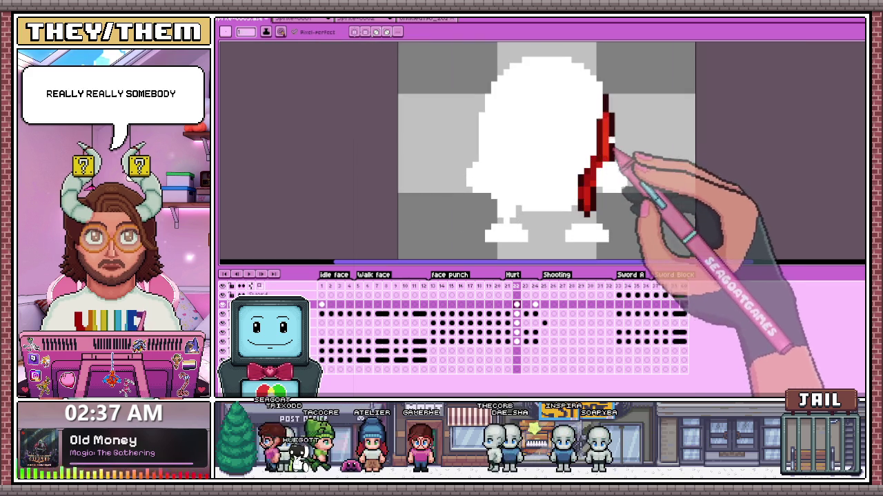
scroll(604, 102, "up", 1)
left_click_drag(613, 147, 616, 158)
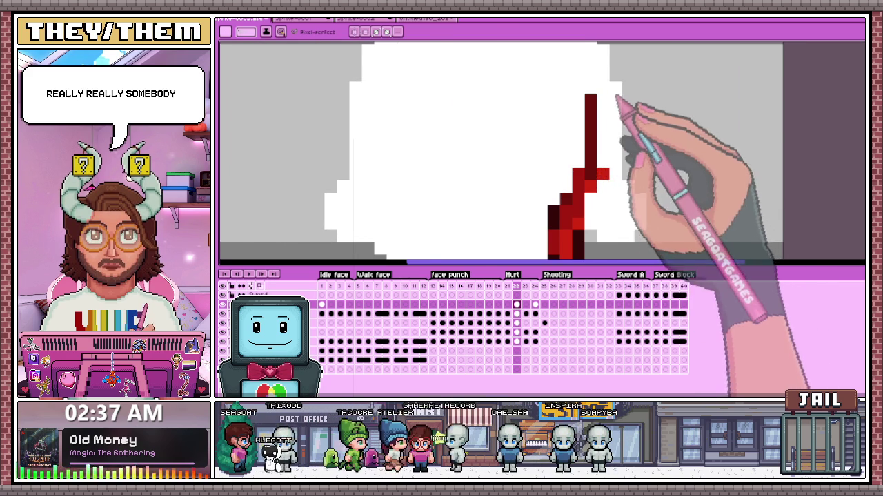
scroll(605, 99, "down", 1)
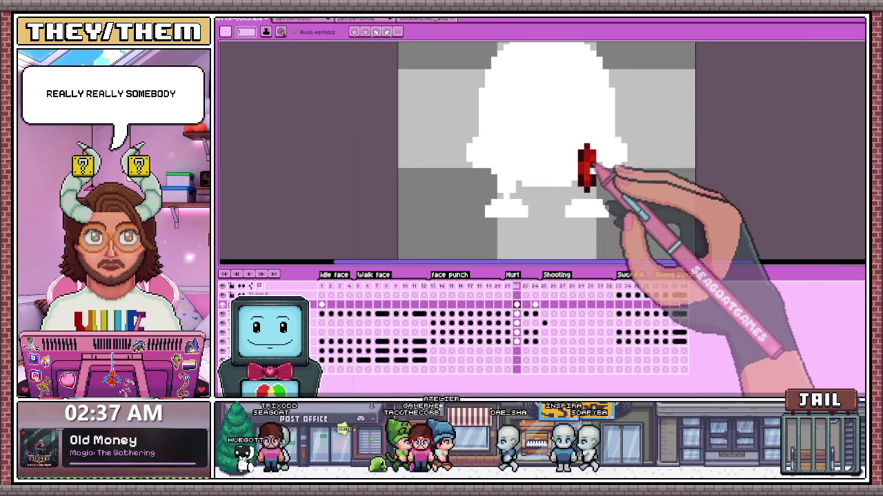
scroll(601, 178, "up", 1)
left_click_drag(600, 197, 597, 178)
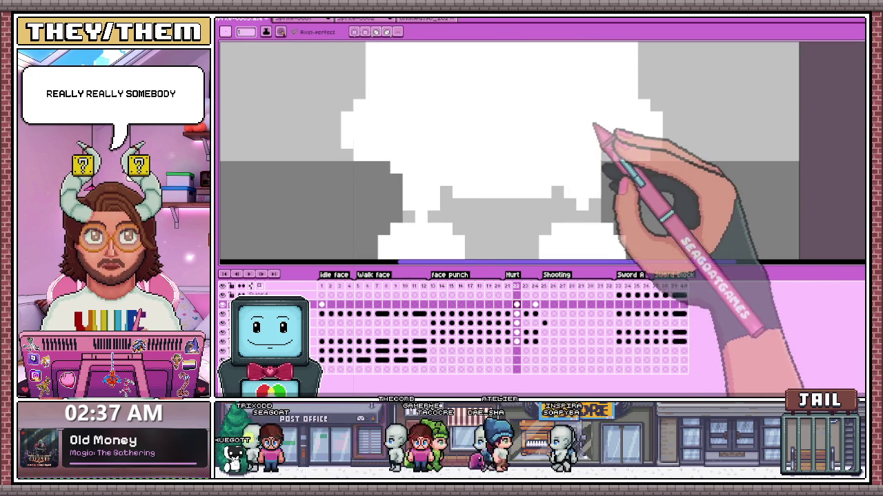
scroll(566, 148, "down", 3)
scroll(545, 173, "down", 3)
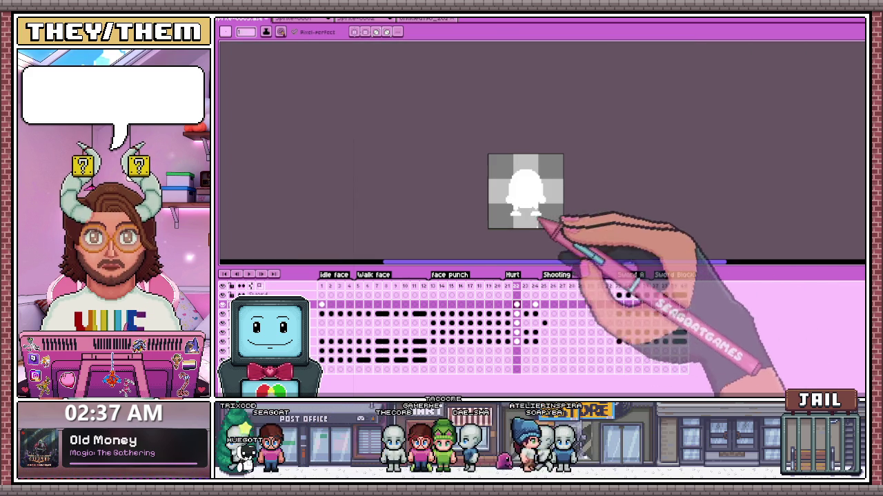
Step: On the first Shooting frame, paint the red hair outline white along the left and top edges
left_click(526, 285)
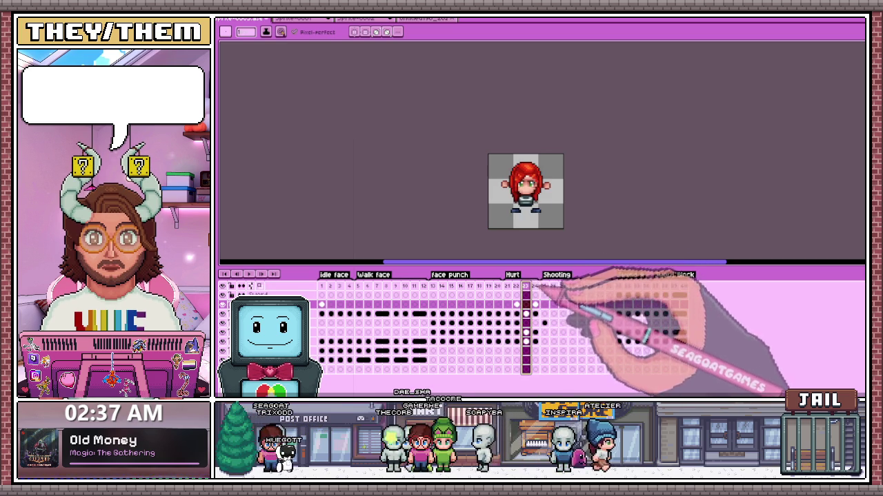
left_click(535, 285)
scroll(524, 199, "up", 2)
left_click_drag(515, 244, 517, 231)
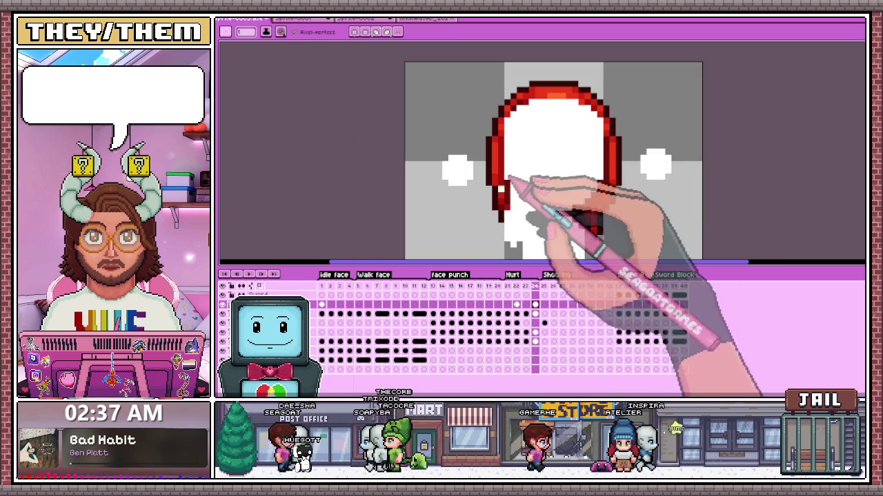
scroll(514, 138, "up", 1)
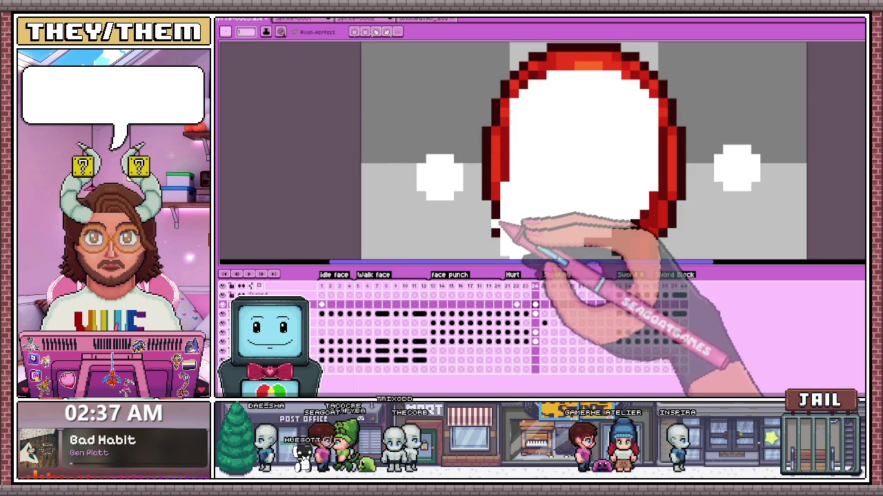
scroll(514, 138, "down", 1)
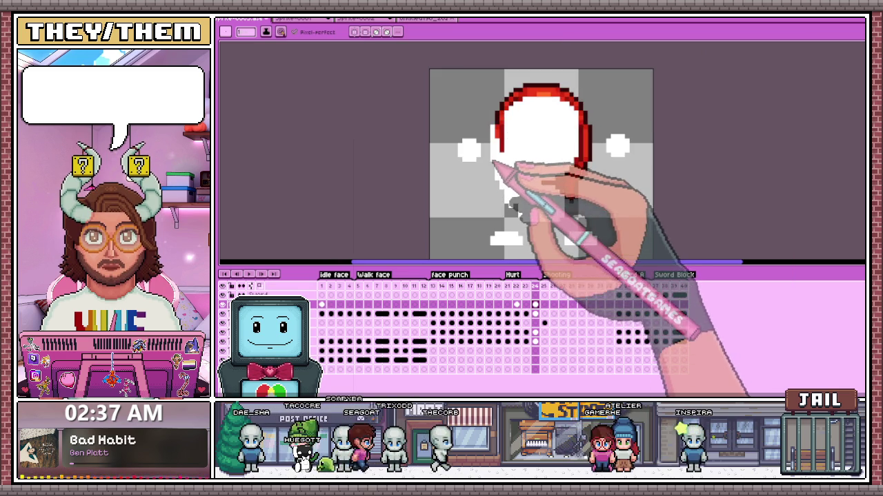
scroll(486, 148, "up", 1)
left_click_drag(486, 148, 501, 141)
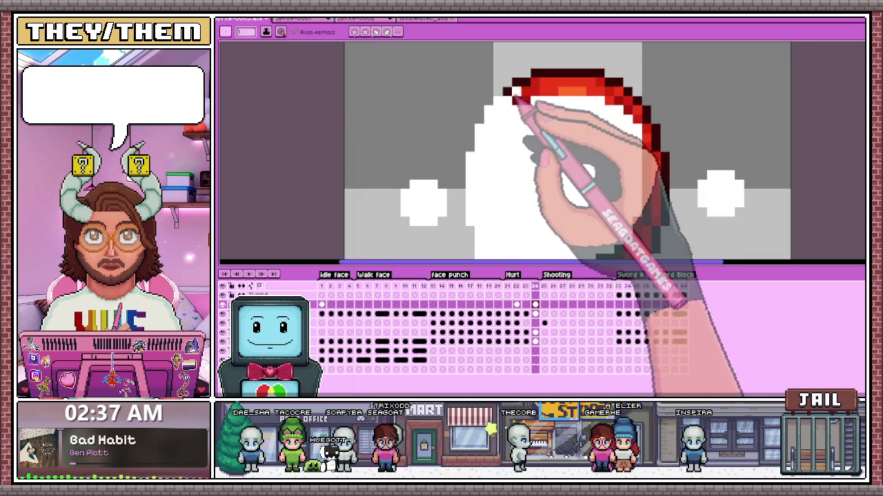
left_click_drag(511, 112, 546, 86)
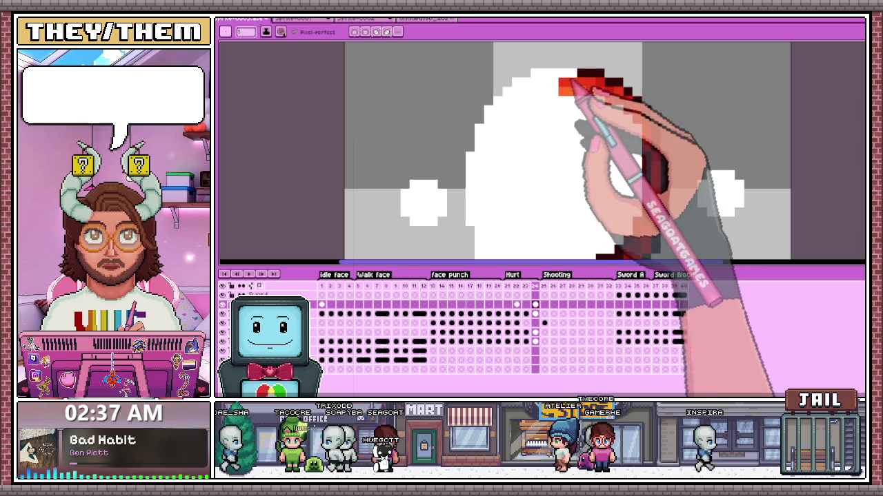
mouse_move(573, 79)
left_mouse_down()
mouse_move(591, 79)
mouse_move(598, 114)
mouse_move(612, 118)
left_mouse_up()
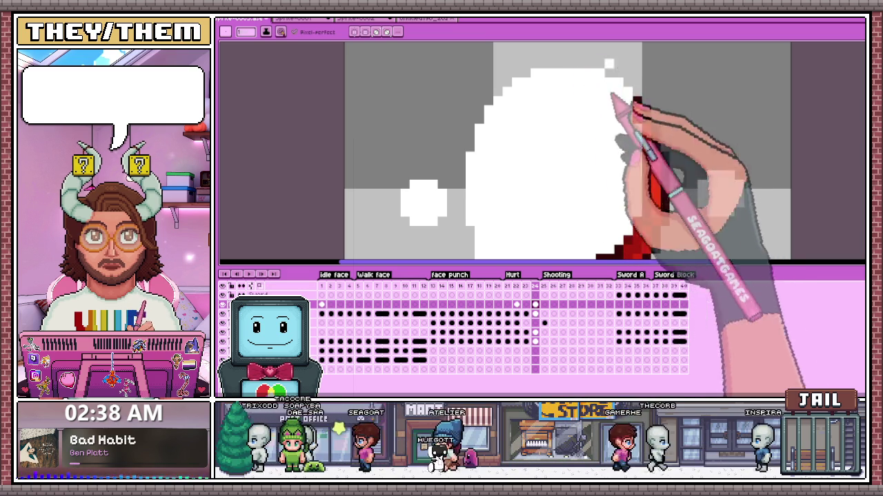
Step: Erase the stray red diagonal stroke and the leftover dark blob from the white silhouette
scroll(635, 111, "down", 1)
scroll(605, 69, "up", 1)
scroll(604, 69, "down", 1)
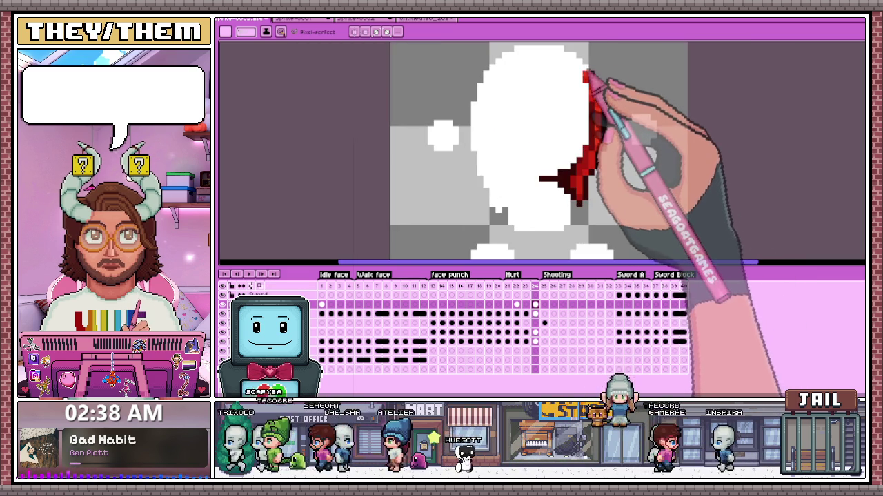
scroll(597, 134, "up", 1)
scroll(611, 141, "down", 2)
scroll(600, 137, "up", 2)
scroll(605, 172, "down", 2)
scroll(607, 178, "up", 1)
scroll(611, 186, "up", 1)
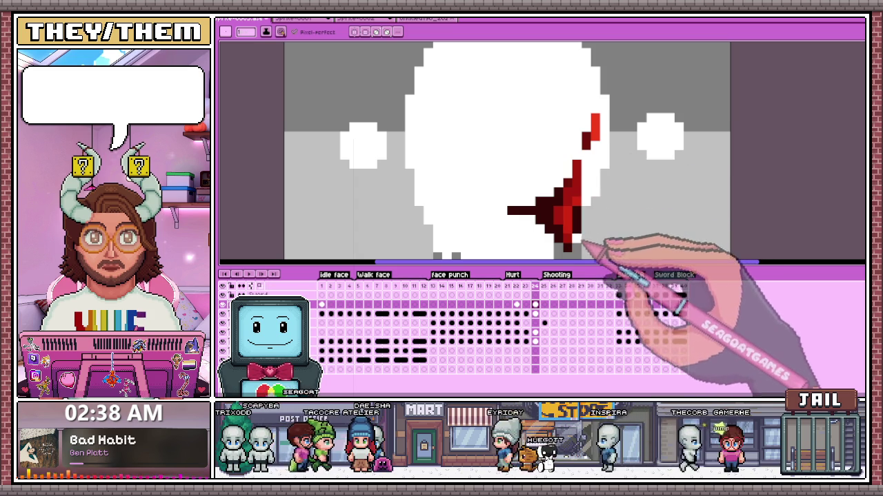
left_click_drag(586, 246, 566, 166)
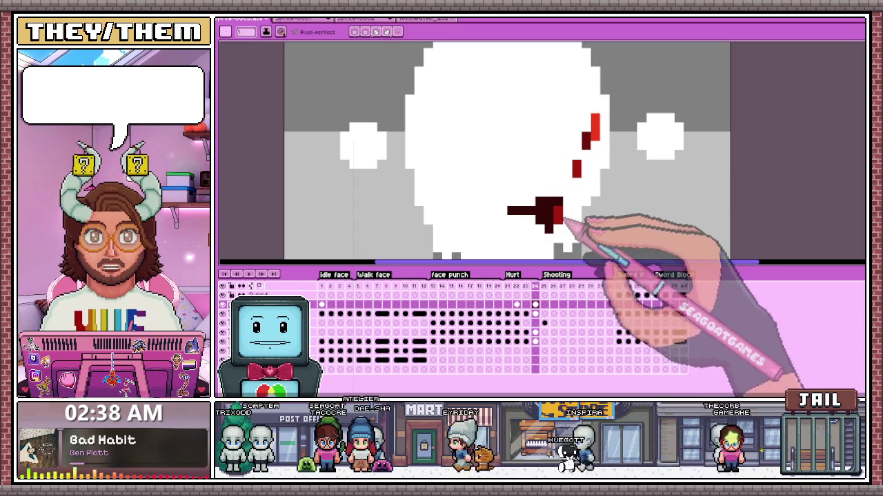
mouse_move(556, 227)
left_mouse_down()
mouse_move(545, 203)
mouse_move(579, 168)
left_mouse_up()
scroll(593, 145, "down", 2)
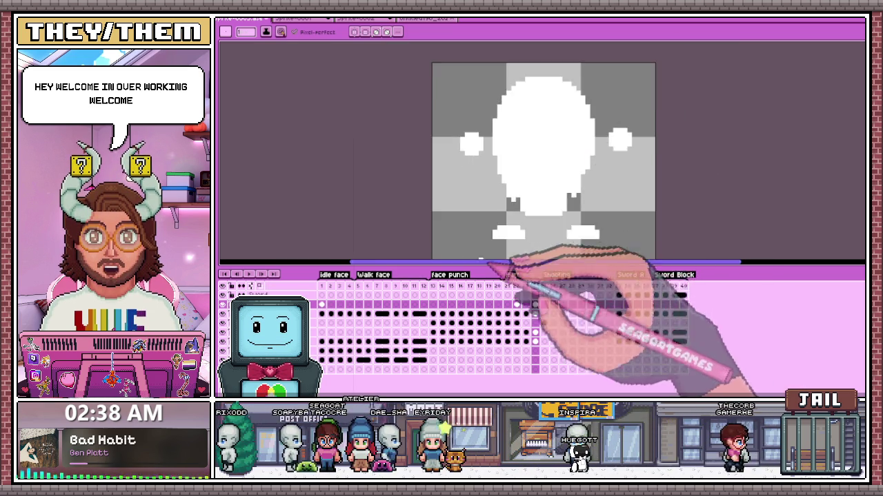
Step: Return to frame 1 of the animation and zoom in on the character
scroll(548, 256, "down", 3)
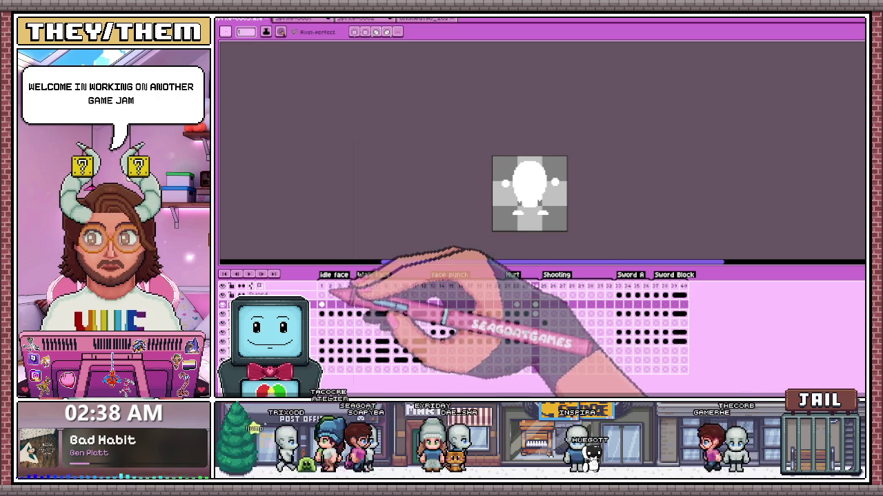
left_click(326, 289)
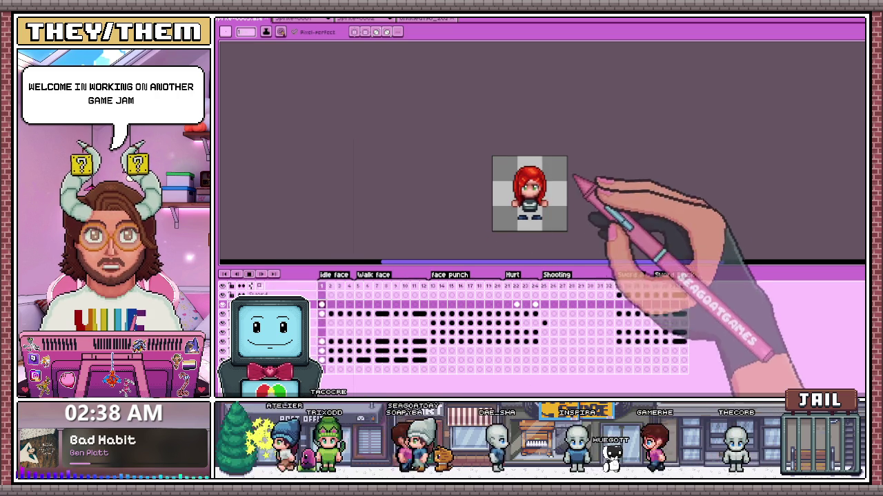
scroll(545, 219, "up", 1)
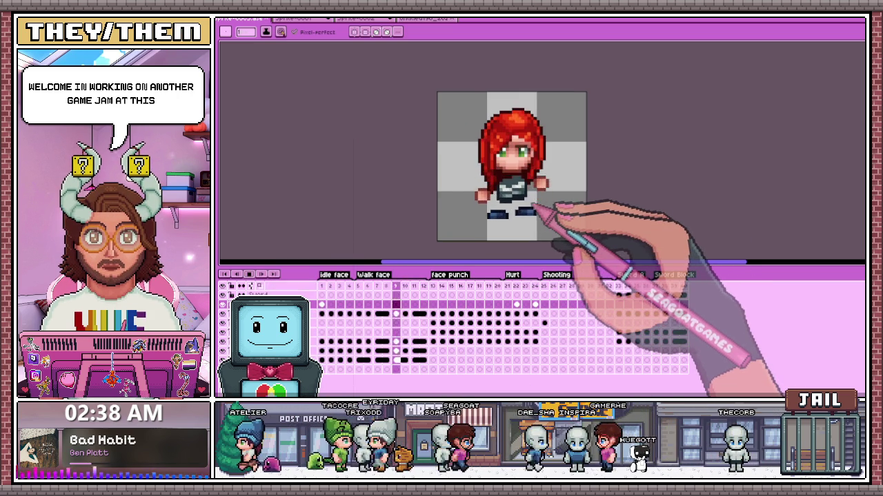
scroll(531, 203, "up", 1)
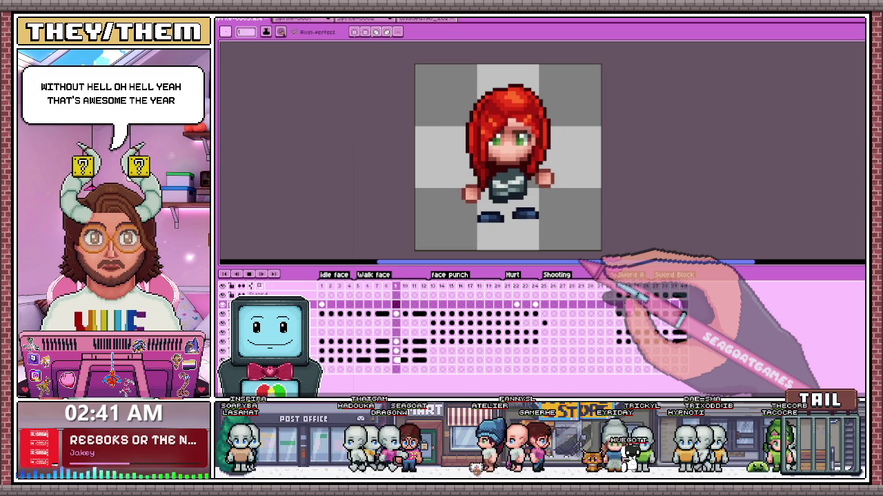
left_click_drag(611, 175, 580, 224)
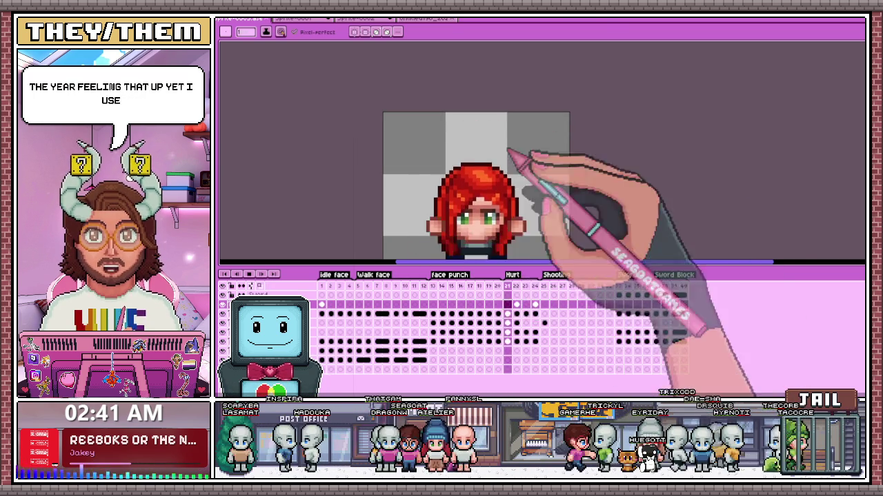
left_click_drag(617, 138, 642, 88)
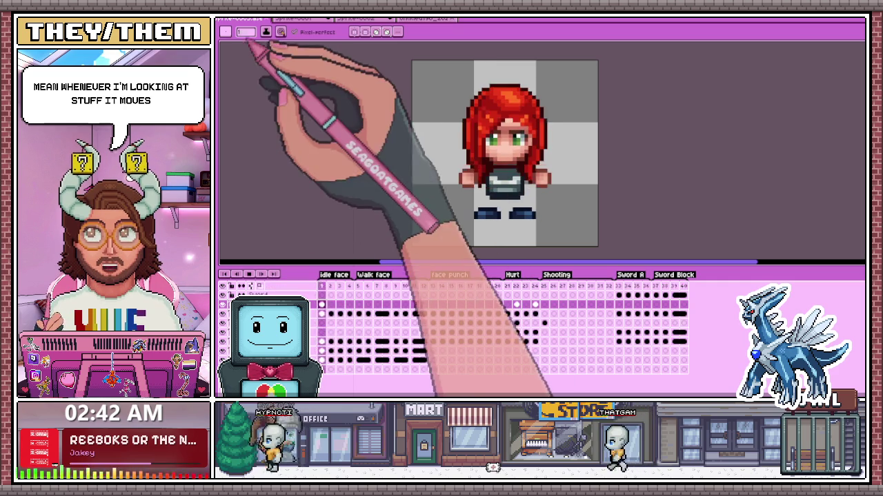
left_click(228, 19)
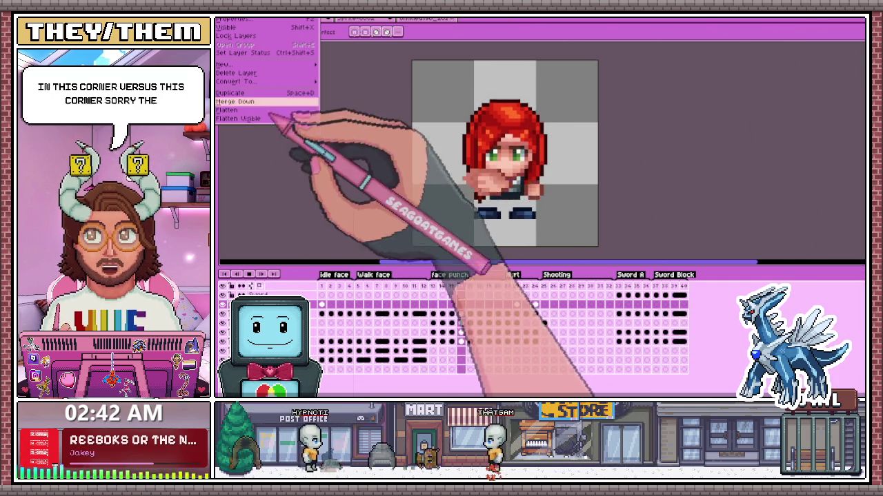
Step: Scrub through the idle, face punch and Sword Block frames, then dismiss the layer options
left_click(646, 313)
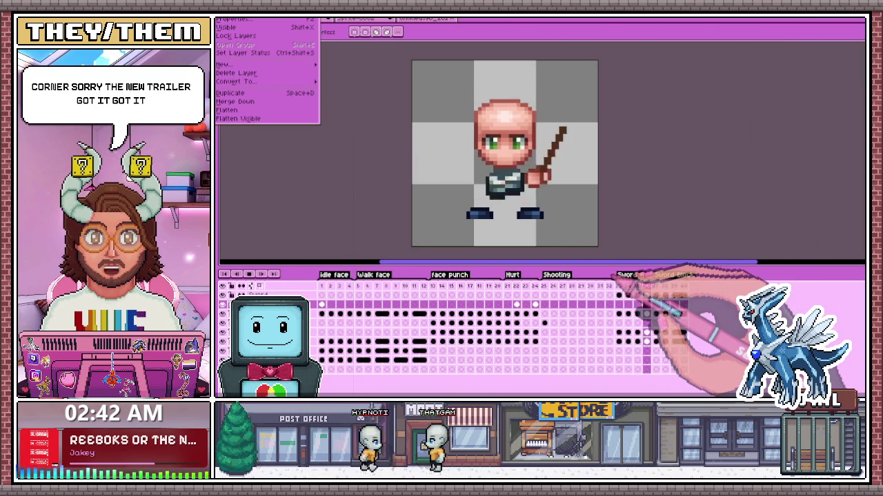
left_click(331, 304)
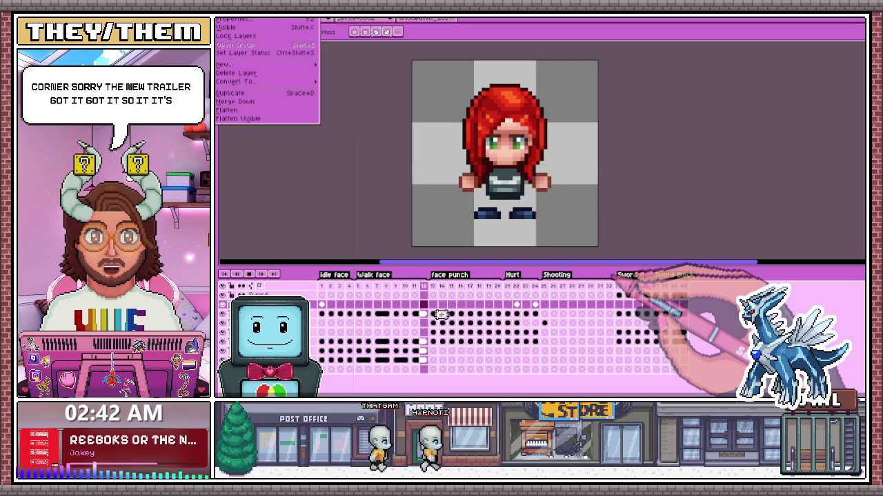
left_click(441, 343)
left_click_drag(441, 343, 609, 343)
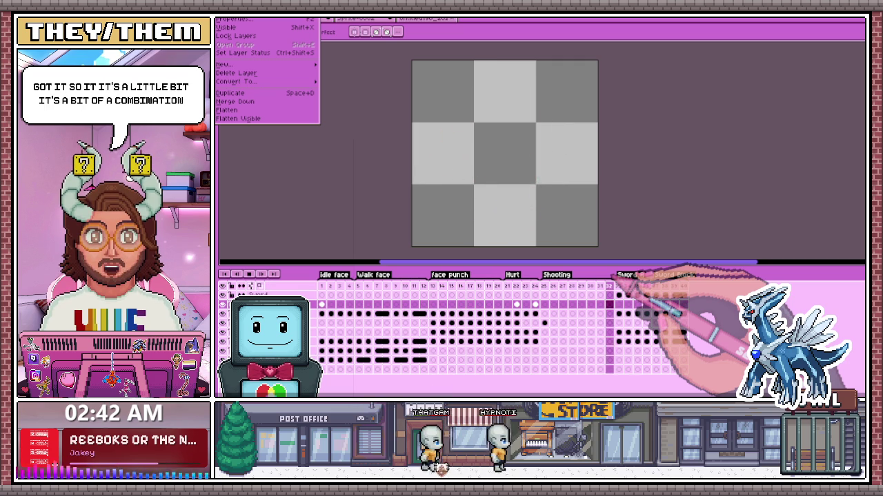
left_click(339, 304)
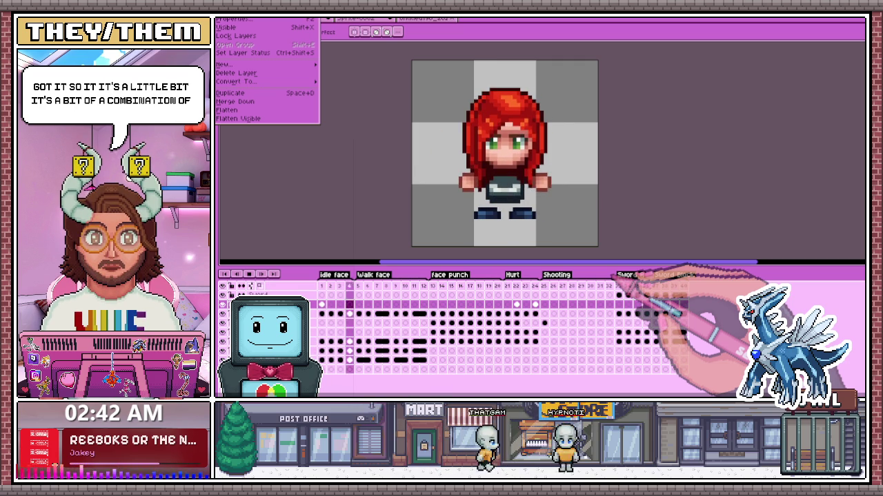
left_click(433, 304)
left_click_drag(480, 287, 664, 287)
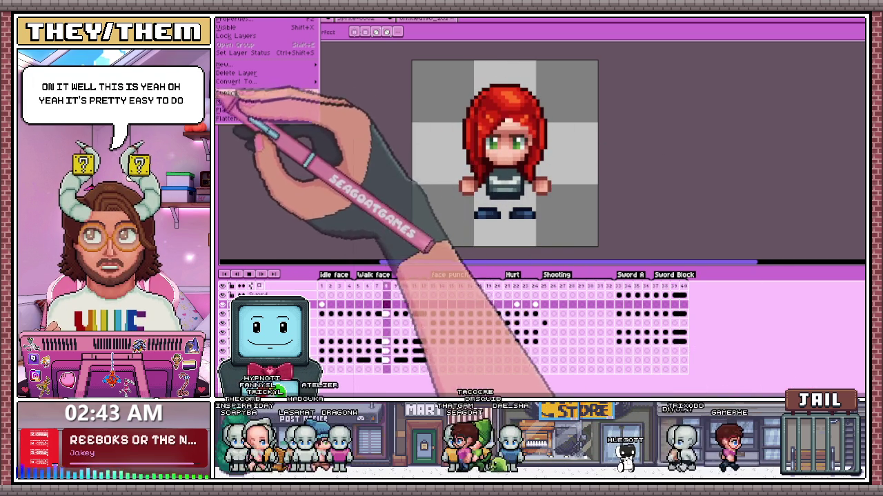
key("Escape")
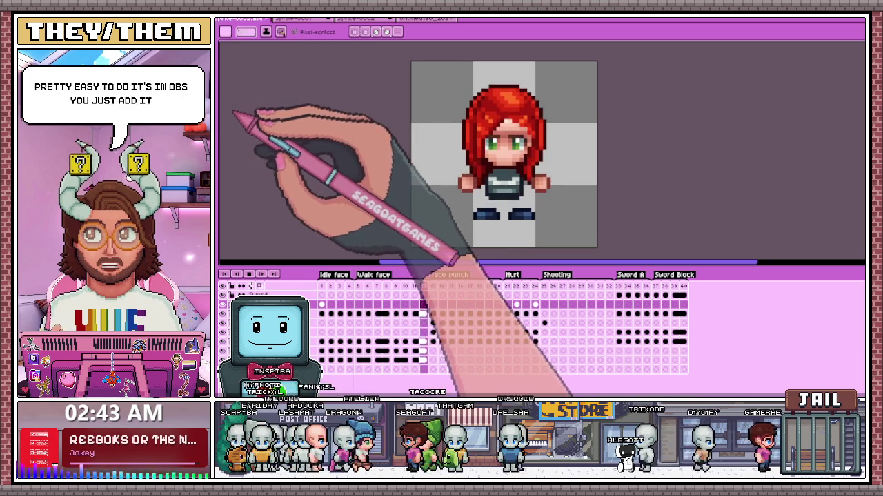
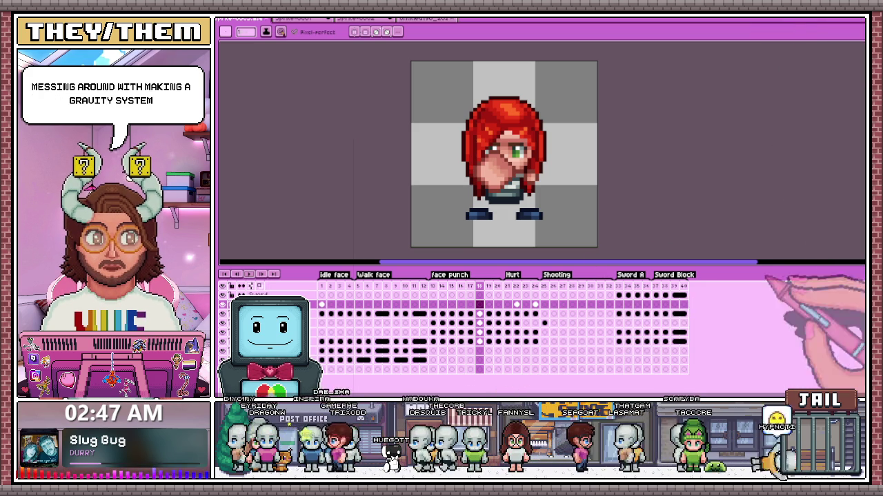
Step: Switch from Aseprite to the running space shooter prototype to test it
key("alt+Tab")
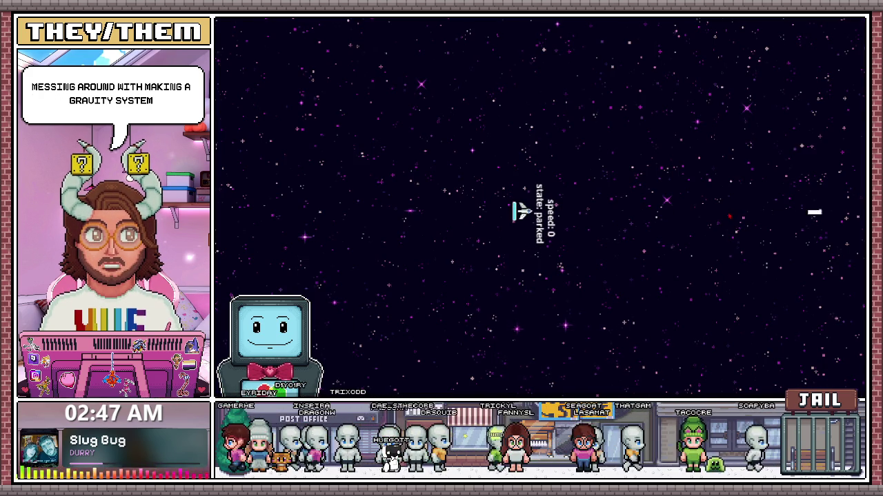
Step: Thrust the ship out of its parked spot and boost it past the green planet
key("w")
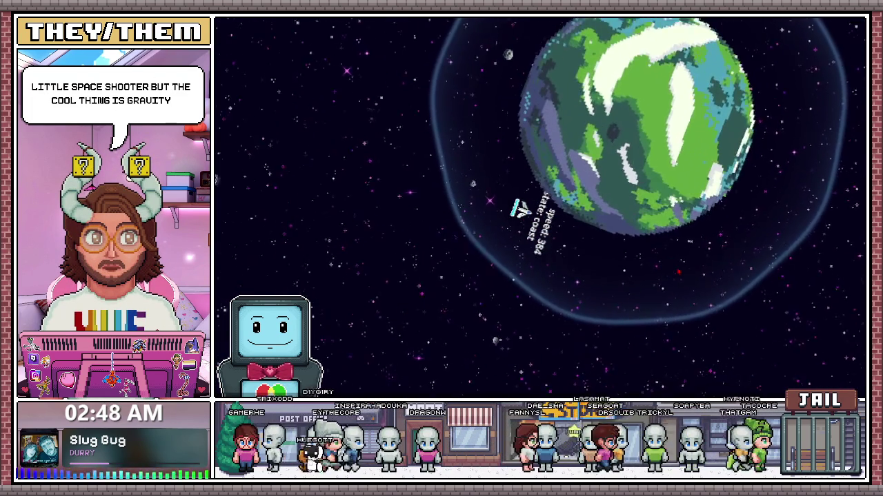
key("space")
key("space")
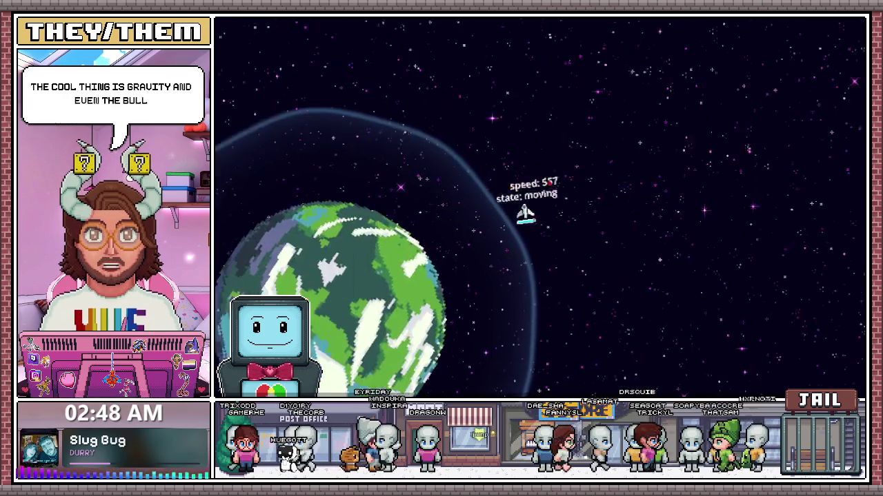
key("w")
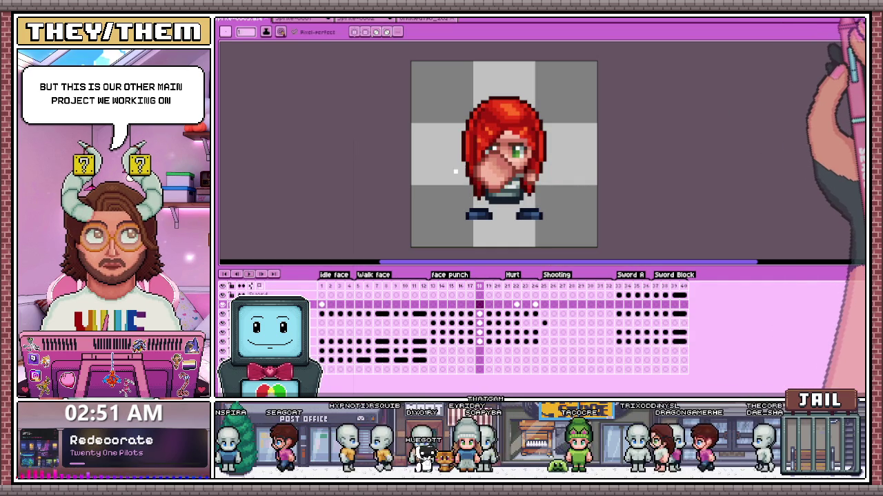
Step: Select and copy the whole red-haired sprite from idle frame 1
left_click(618, 295)
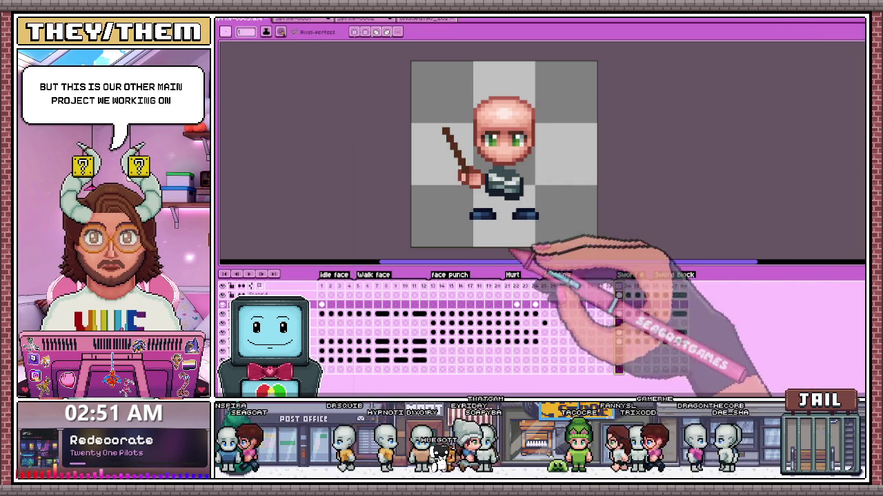
left_click(322, 351)
key("m")
left_click_drag(410, 60, 587, 246)
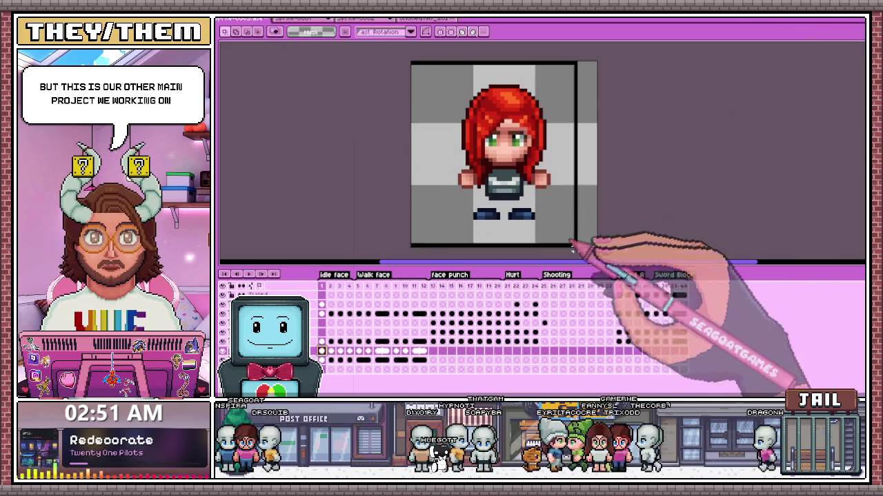
key("ctrl+c")
Step: Paste the red-haired sprite over the bald character on Sword A frame 33 and commit it
left_click(619, 323)
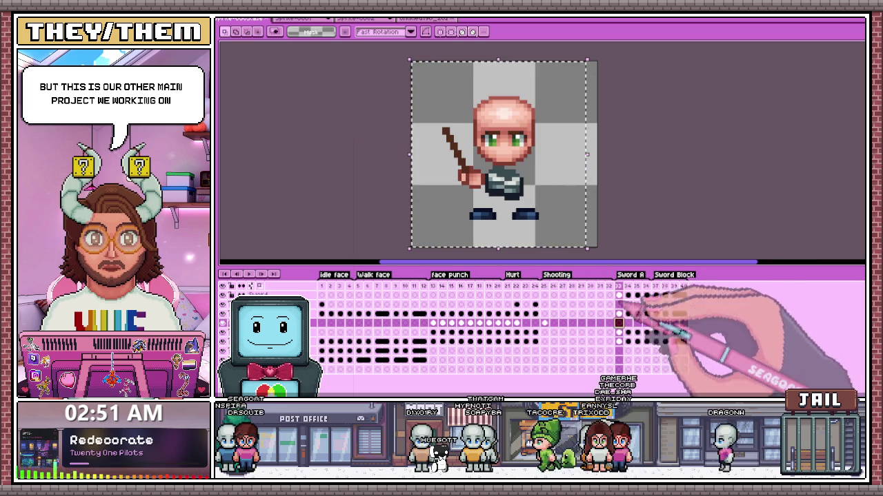
key("ctrl+v")
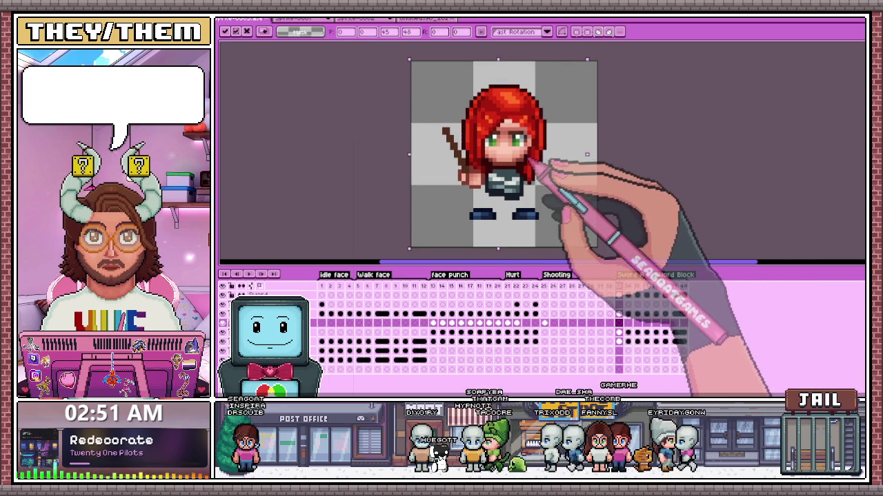
key("b")
scroll(483, 183, "up", 3)
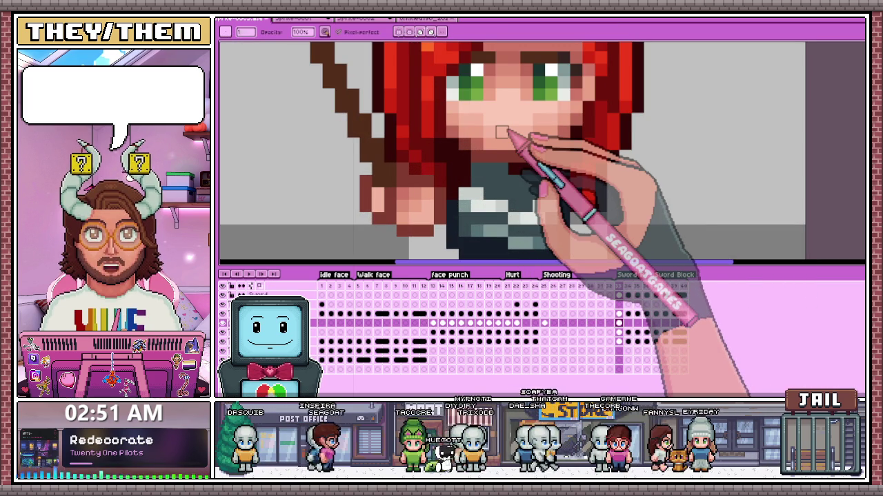
key("m")
scroll(510, 169, "down", 3)
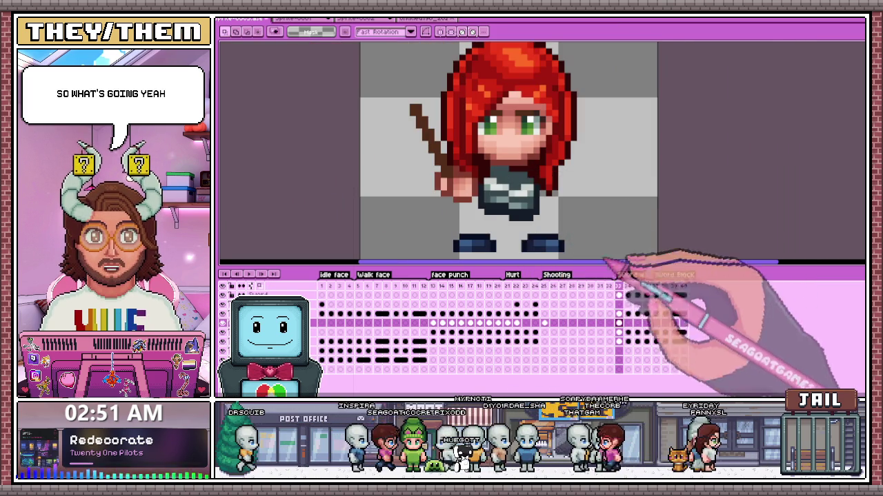
Step: Paste the red hair onto the next Sword A frame, moved down onto the head
left_click(627, 314)
key("ctrl+v")
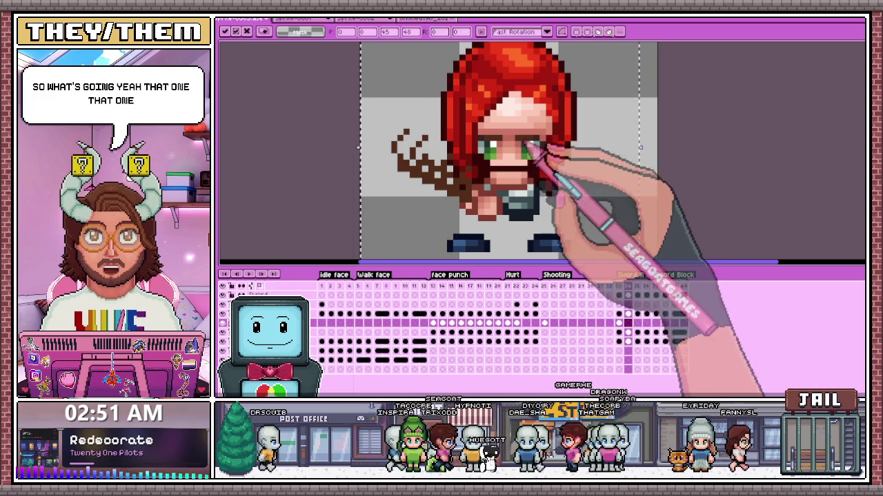
left_click_drag(514, 78, 513, 96)
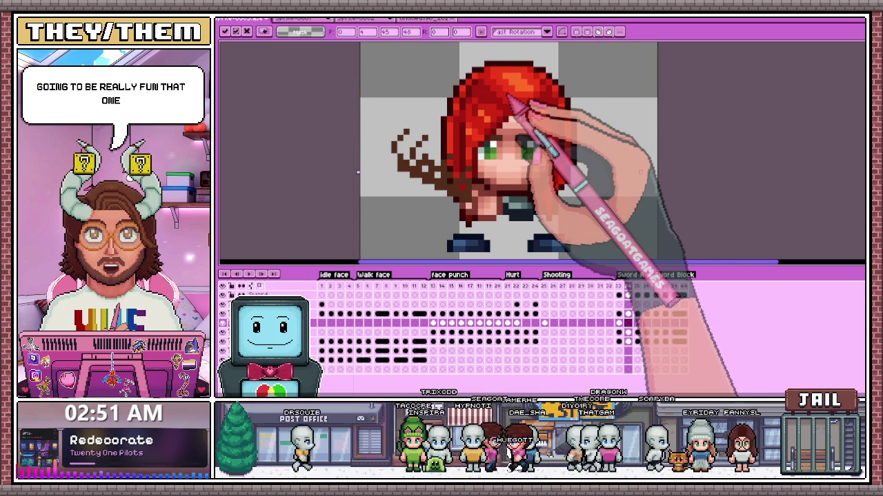
left_click(684, 157)
scroll(483, 172, "up", 3)
scroll(524, 186, "up", 2)
scroll(491, 131, "down", 2)
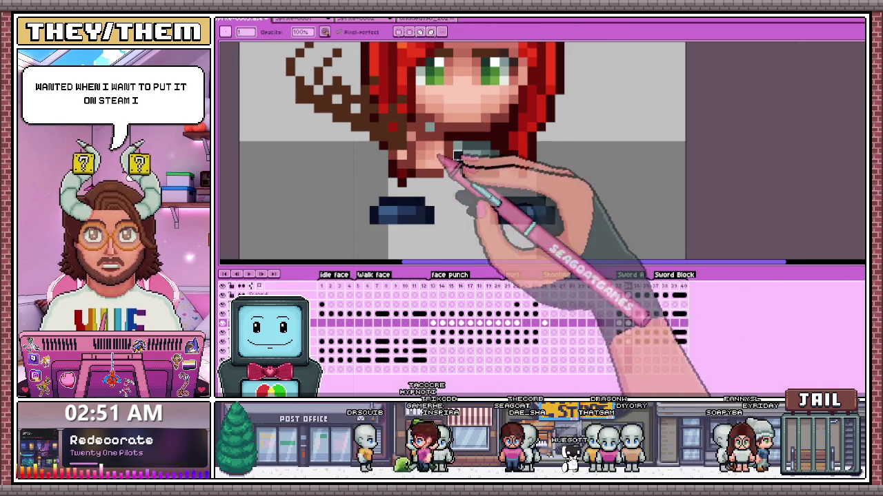
scroll(496, 138, "up", 1)
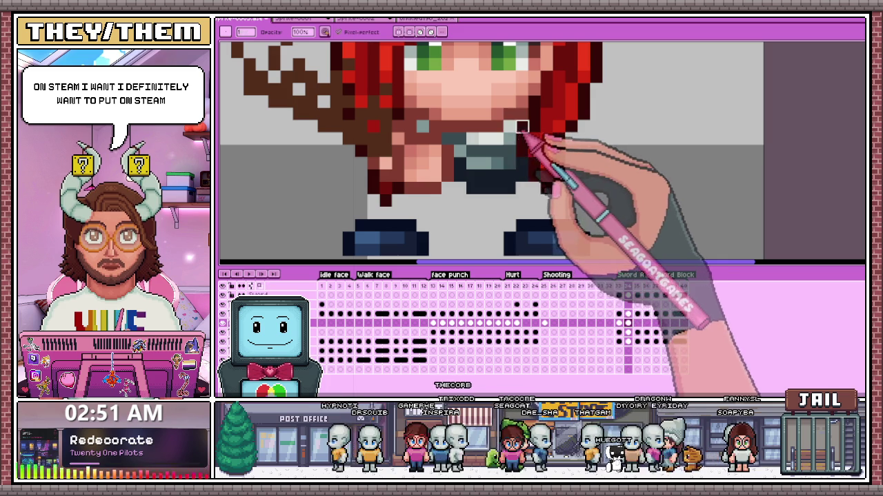
scroll(524, 180, "down", 3)
scroll(531, 197, "down", 1)
Step: Compare hair on neighbouring frames, undo back to the larger hair, and inspect the frame 40 cel
key("m")
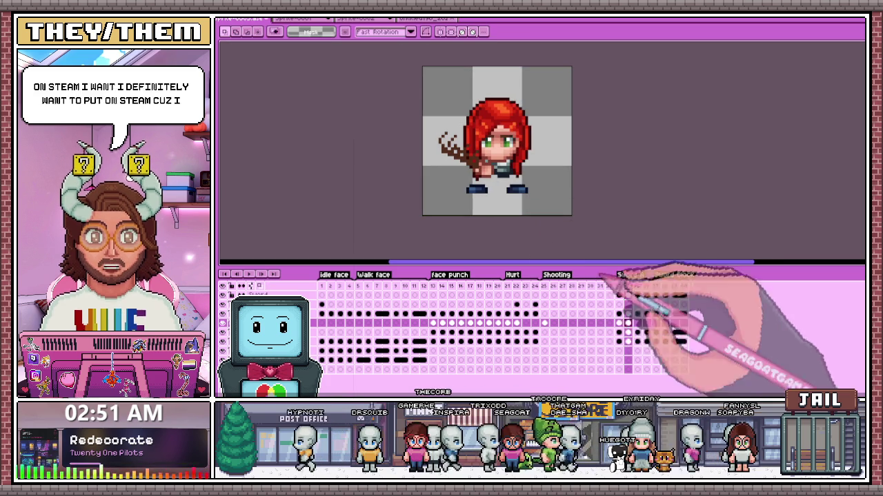
key("Right")
key("ctrl+a")
scroll(521, 144, "up", 1)
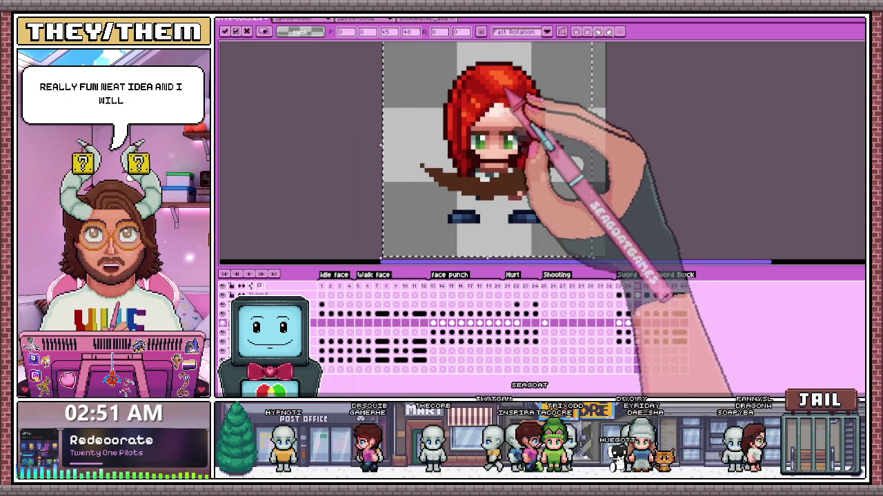
key("Right")
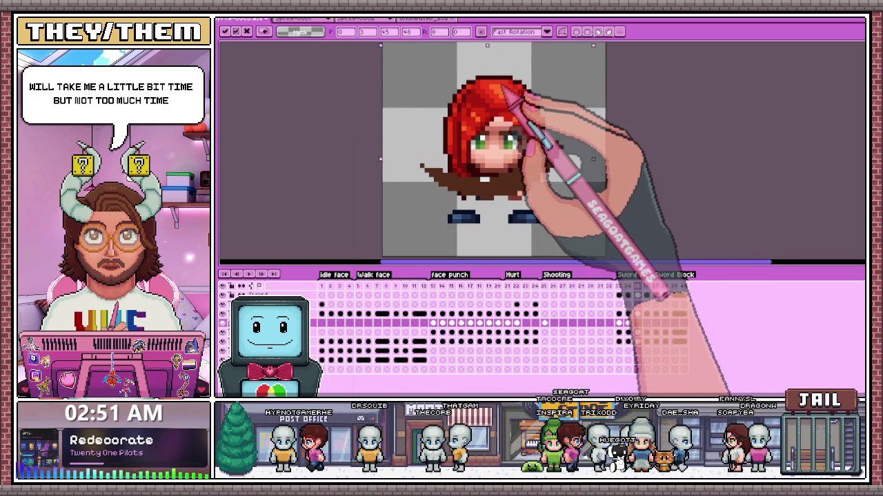
key("ctrl+z")
key("b")
scroll(503, 197, "up", 3)
scroll(482, 159, "down", 3)
scroll(476, 152, "down", 3)
left_click(681, 323)
right_click(681, 323)
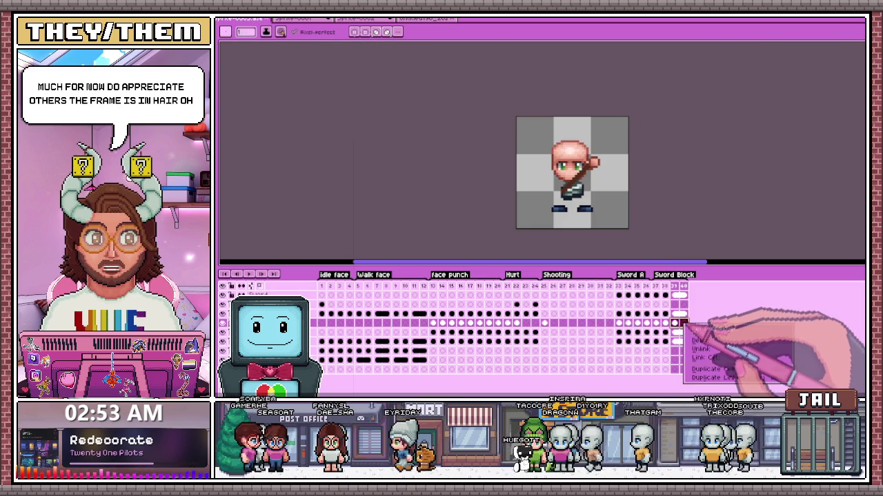
Step: Check the red hair on Sword A frames 37, 40 and 35, then a Hurt frame
left_click(656, 287)
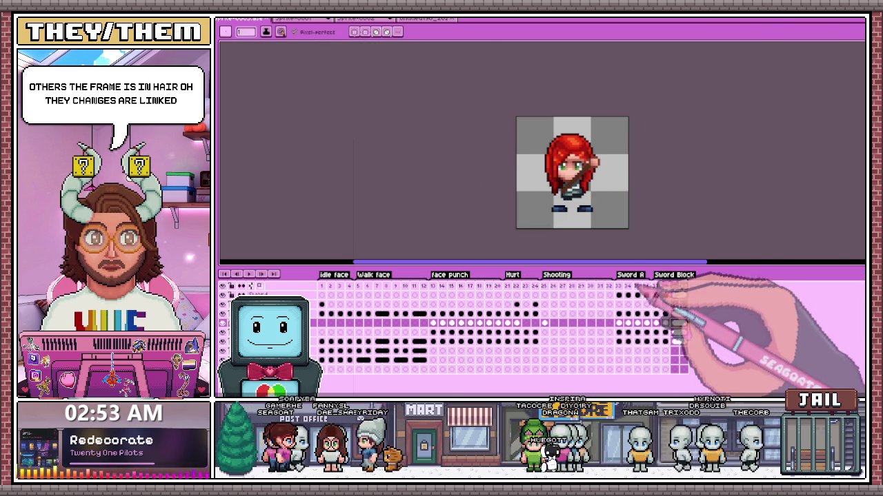
left_click(682, 289)
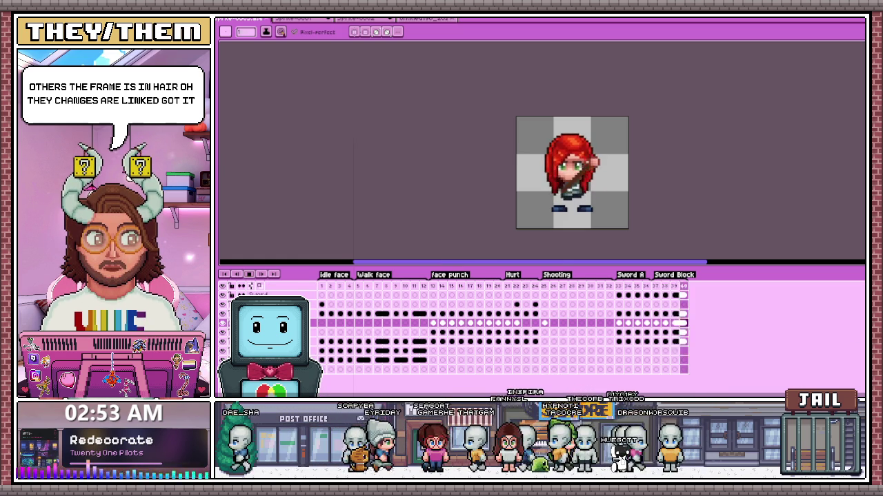
left_click(637, 297)
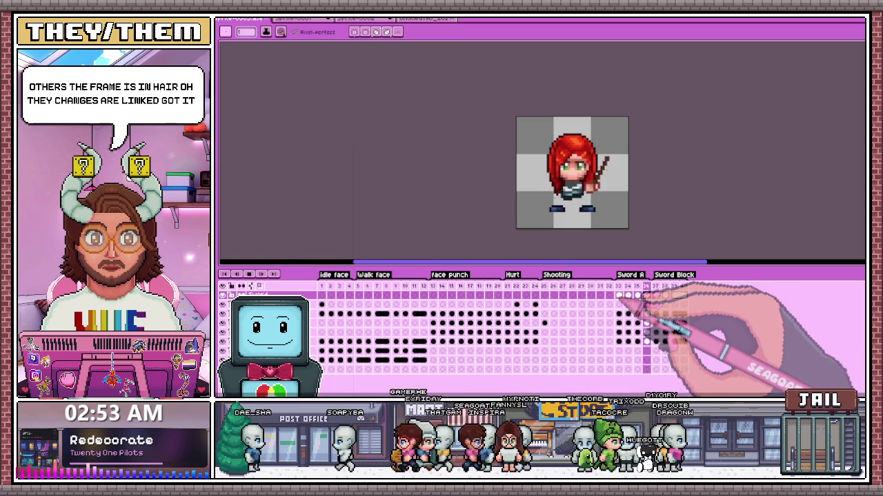
left_click(533, 295)
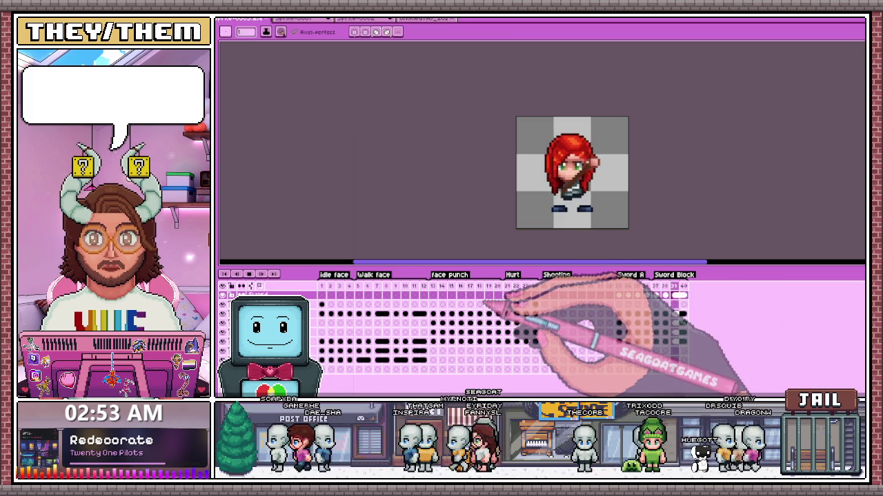
Step: Step through the Hurt frames to the first Shooting frame and its hair cel
left_click(516, 287)
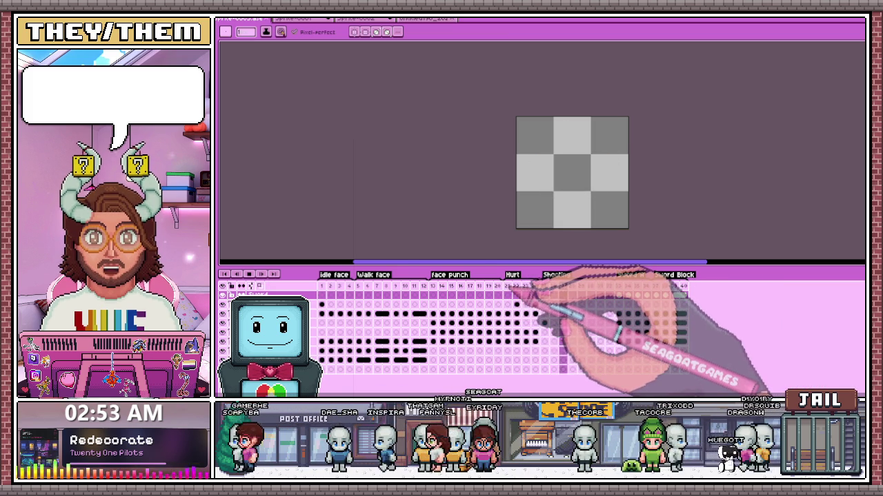
left_click(322, 295)
left_click(516, 287)
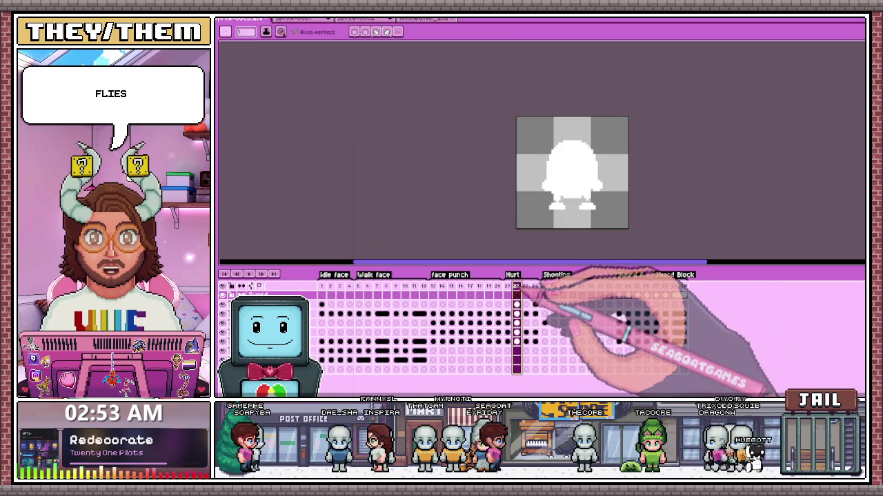
left_click(525, 286)
left_click(534, 286)
left_click(544, 287)
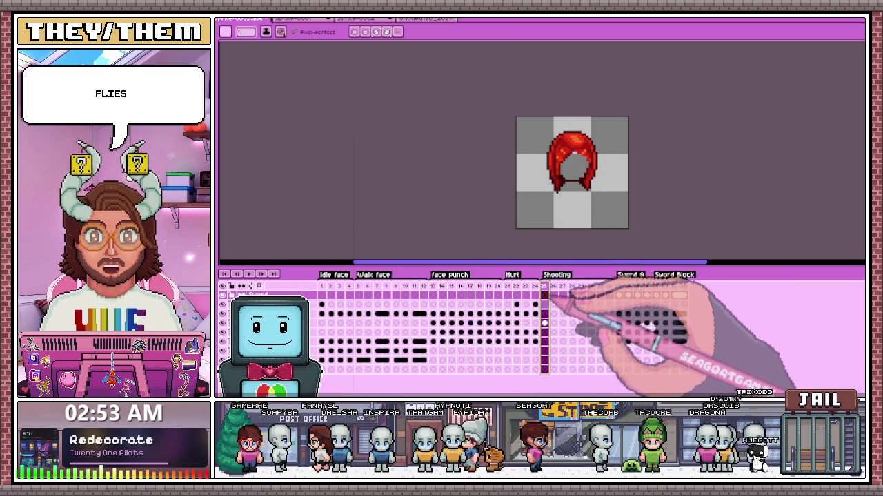
left_click(544, 323)
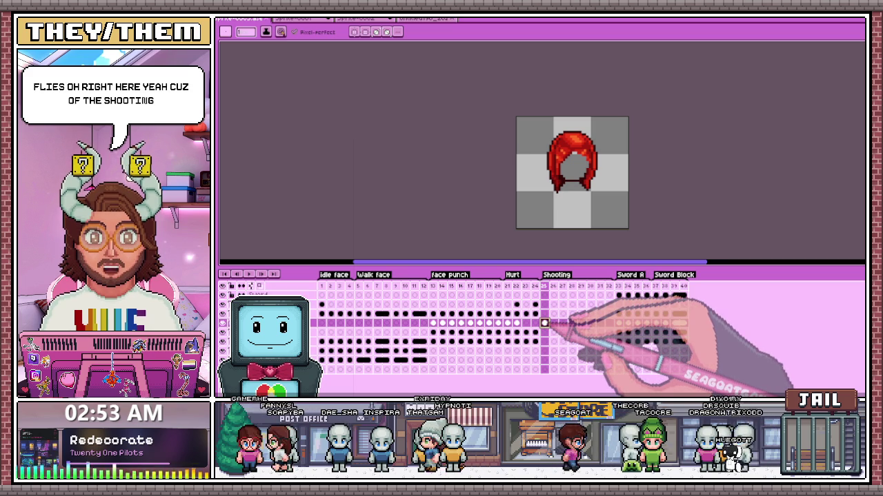
left_click(508, 323)
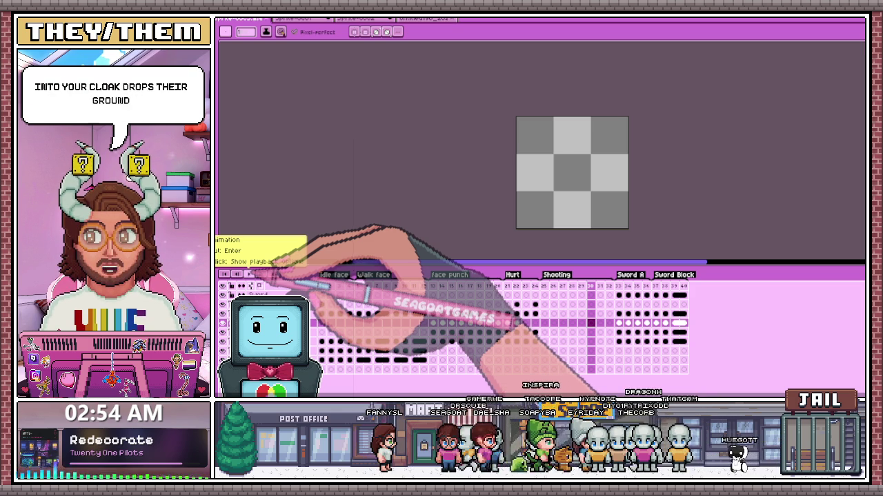
Step: Stop playback, return to the first Shooting frame, and heighten the timeline to show layer names
left_click(249, 274)
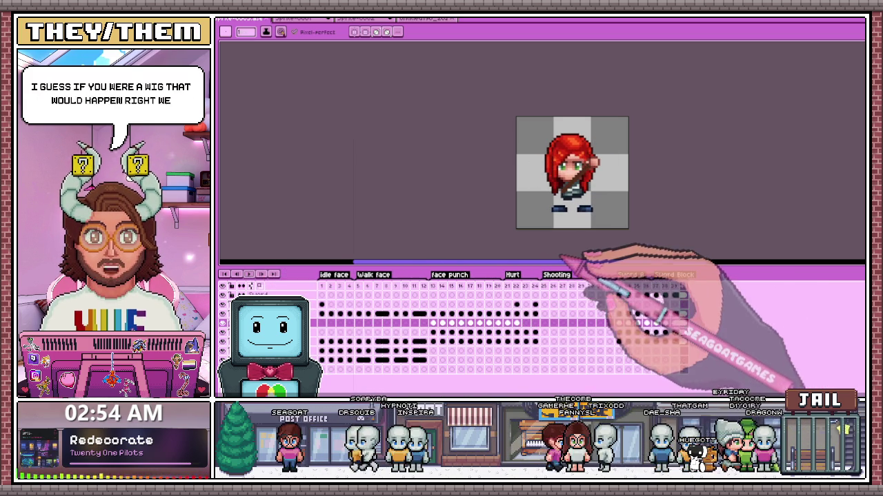
left_click(544, 286)
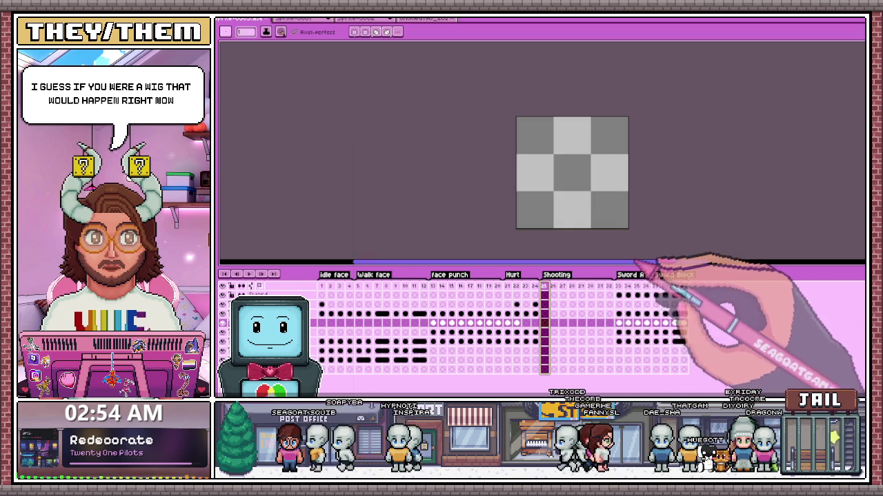
left_click_drag(599, 262, 607, 247)
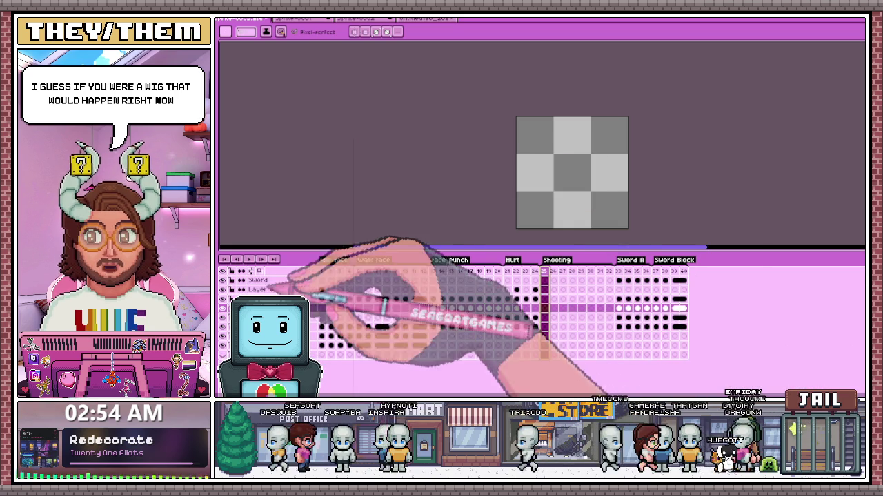
left_click(321, 271)
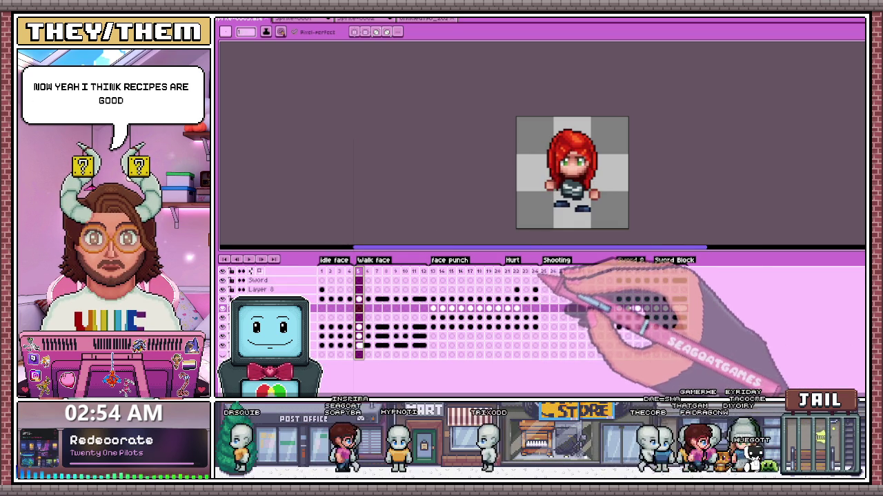
left_click(544, 272)
scroll(551, 200, "down", 1)
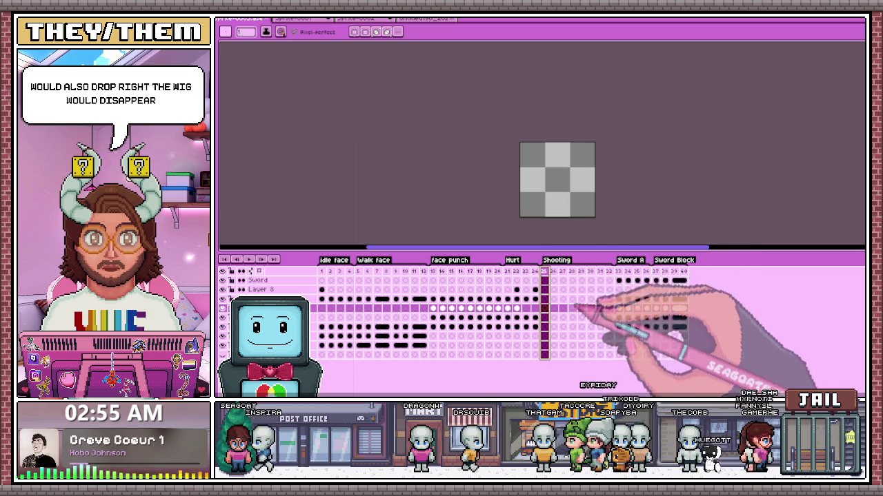
Step: Select the whole character on idle frame 1, then view Sword A frame 33
left_click_drag(509, 275, 545, 274)
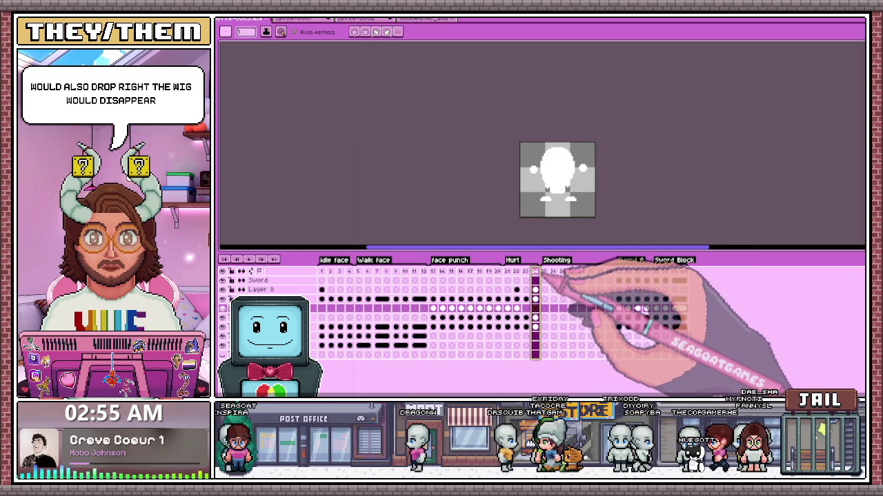
left_click(321, 272)
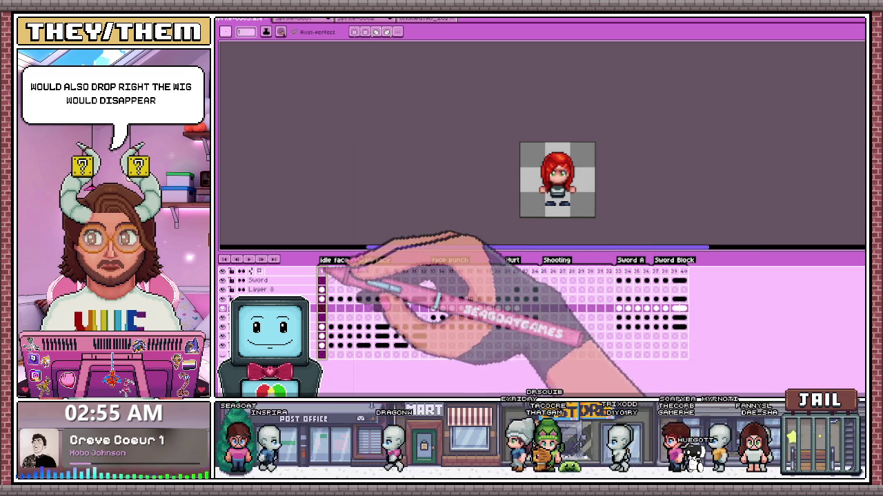
key("m")
left_click_drag(497, 131, 620, 256)
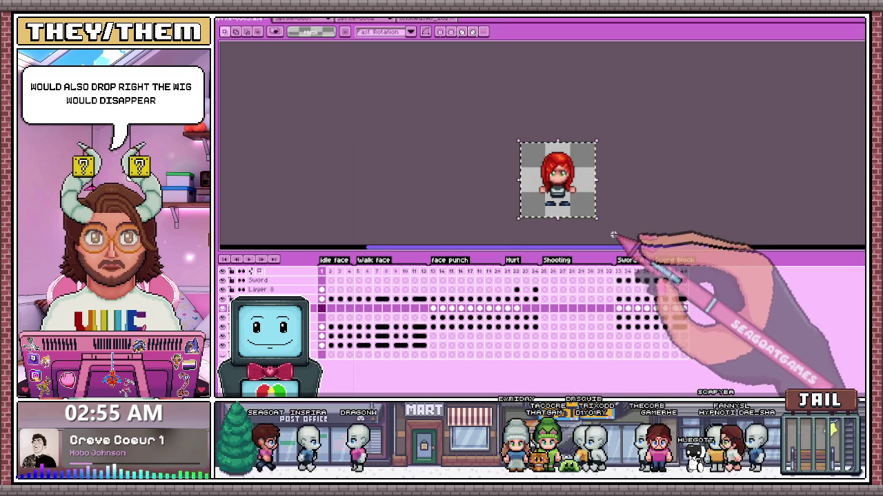
left_click(322, 299)
left_click(619, 271)
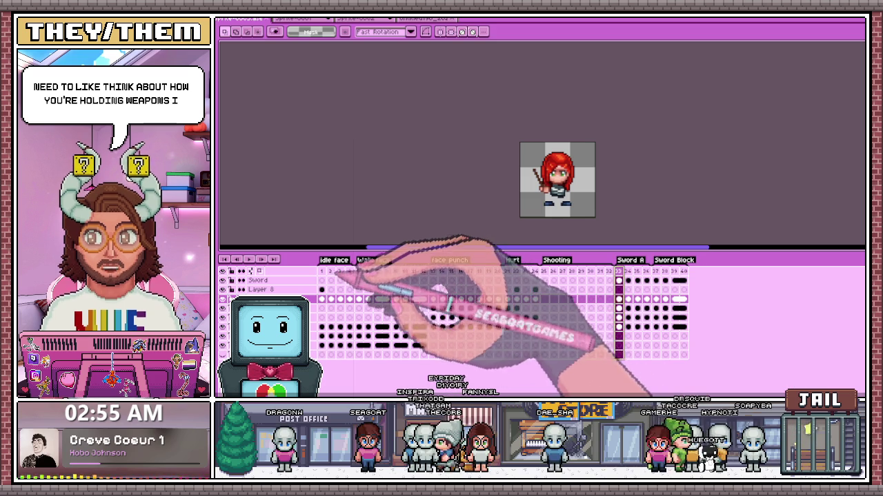
Step: Go from frame 1 to empty Shooting frame 25 and drop the selected pixels there
left_click(322, 271)
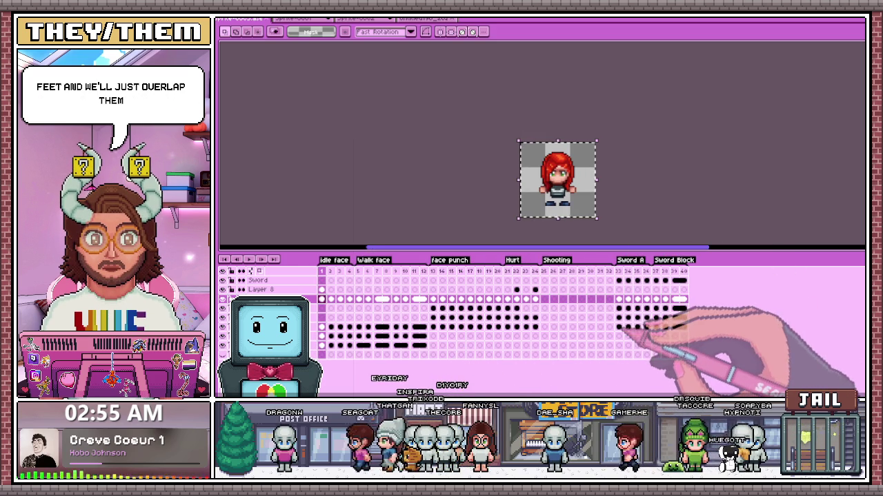
left_click(544, 298)
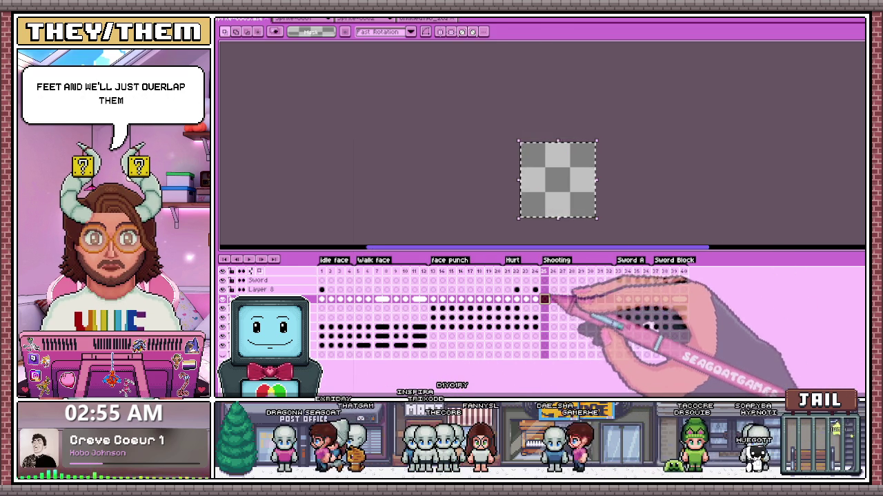
left_click(614, 218)
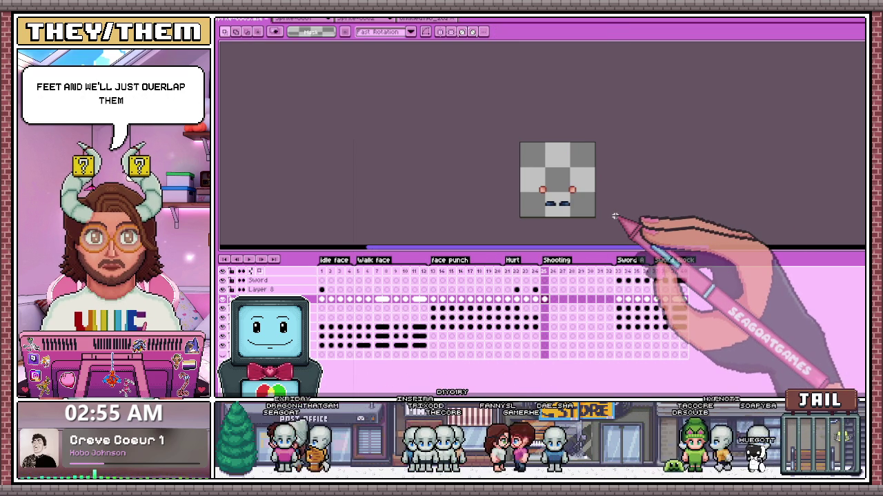
Step: Zoom in on the hands and feet in Shooting frame 25
scroll(593, 213, "up", 1)
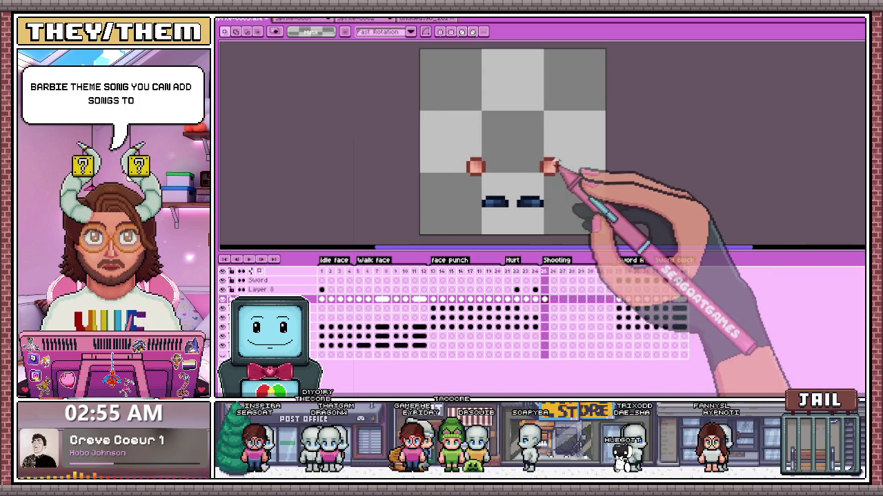
scroll(545, 176, "up", 1)
scroll(508, 187, "up", 1)
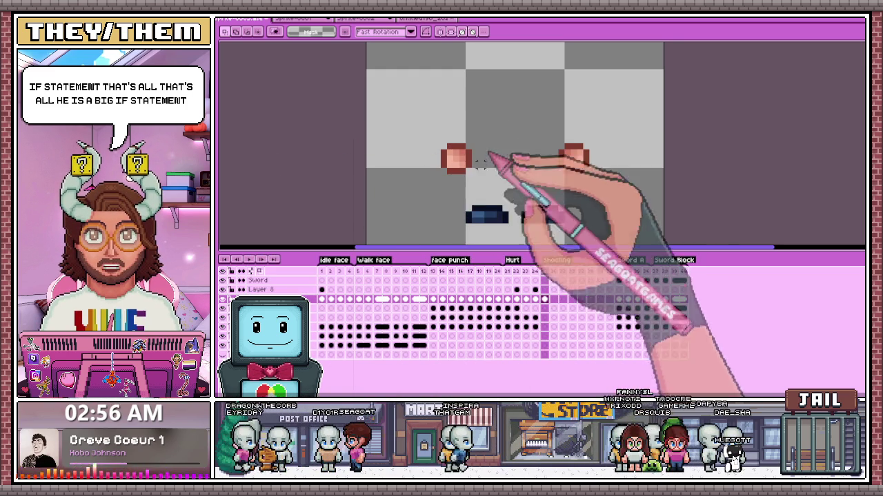
scroll(524, 187, "down", 1)
Step: Select the left hand and shift it up and right toward the centre
scroll(537, 191, "up", 1)
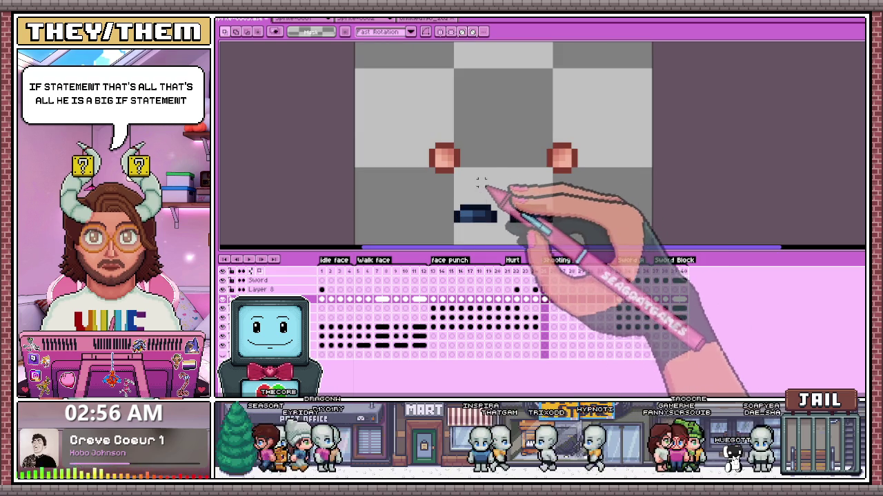
left_click_drag(414, 127, 479, 185)
left_click_drag(445, 155, 470, 139)
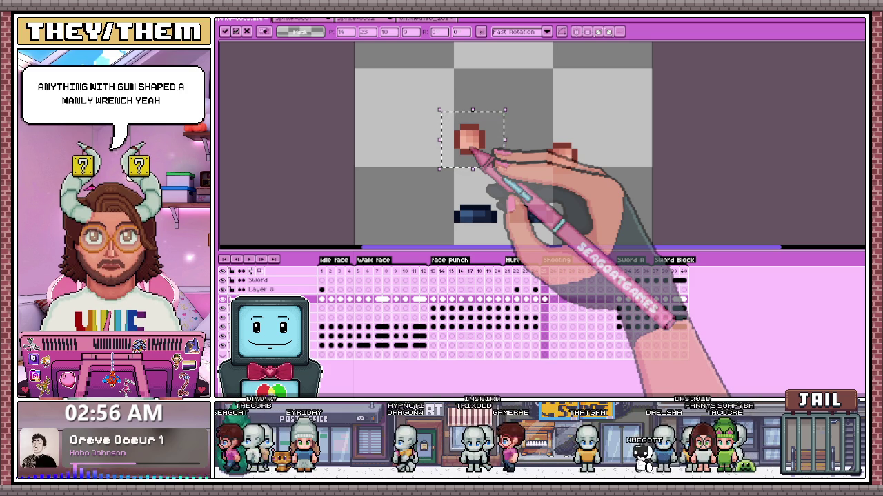
left_click_drag(441, 111, 491, 162)
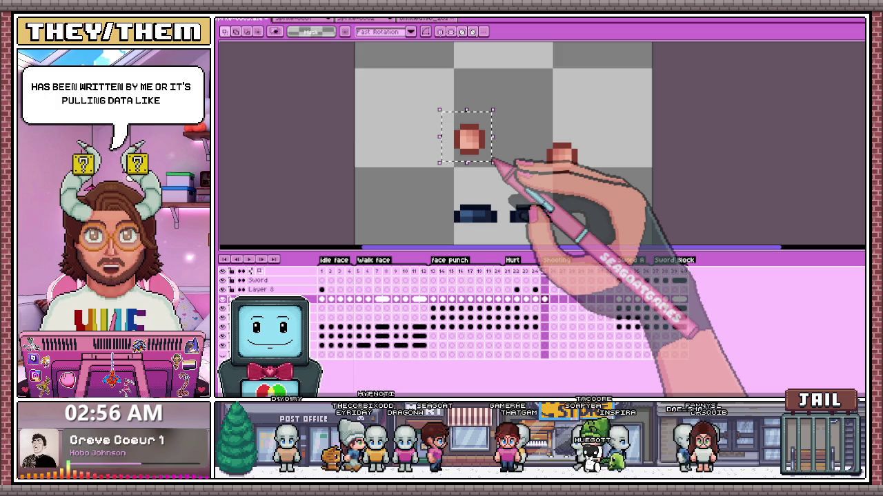
left_click_drag(476, 151, 487, 158)
Step: Move the right hand left so the hands overlap diagonally, and commit the placement
left_click(562, 154)
left_click_drag(561, 156, 526, 165)
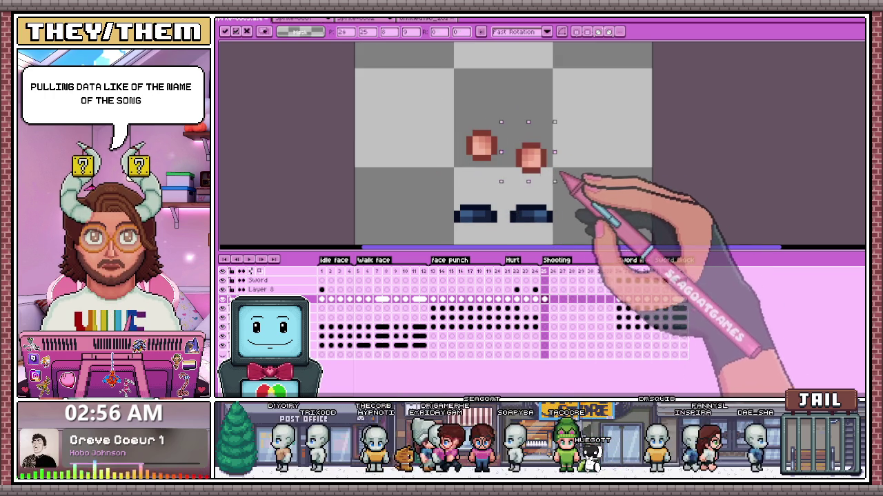
left_click_drag(434, 105, 536, 179)
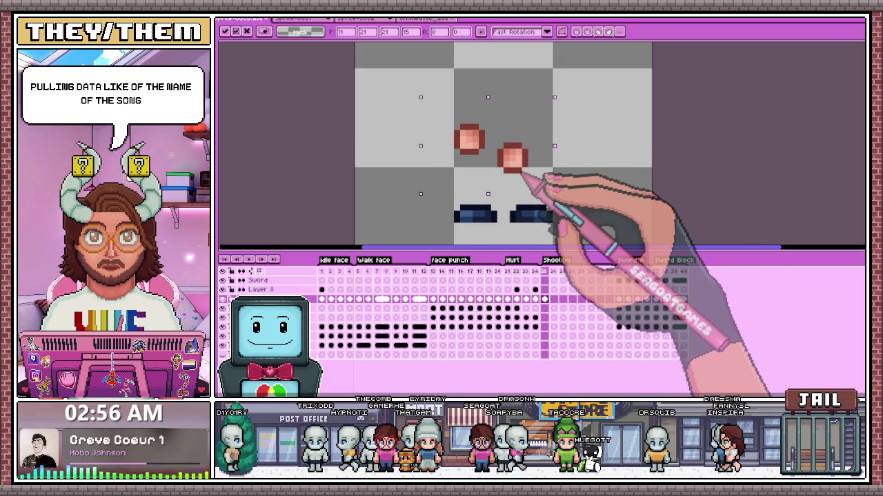
left_click(522, 164)
left_click_drag(521, 164, 504, 166)
scroll(514, 194, "down", 2)
scroll(506, 206, "down", 2)
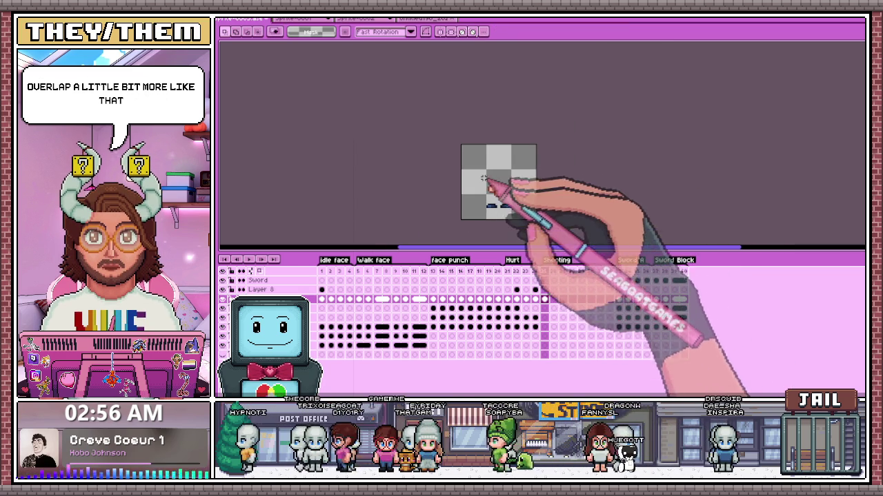
scroll(483, 178, "up", 2)
scroll(473, 163, "up", 1)
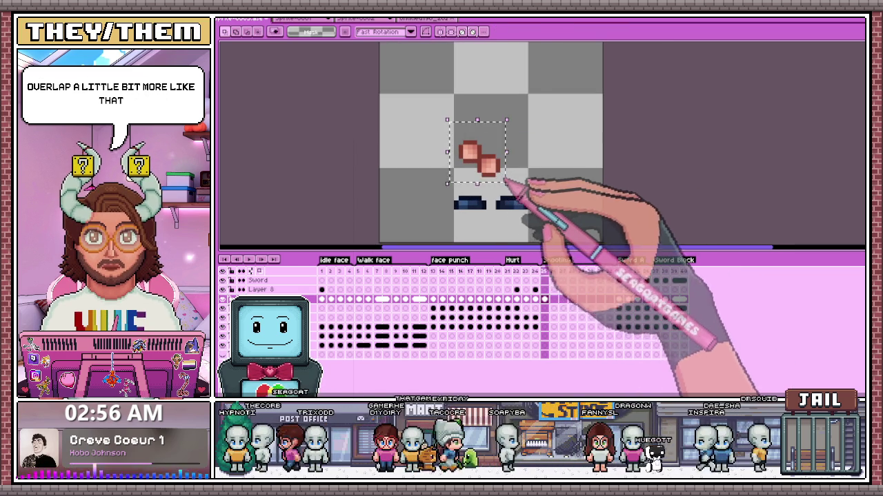
left_click_drag(505, 181, 501, 175)
key("Return")
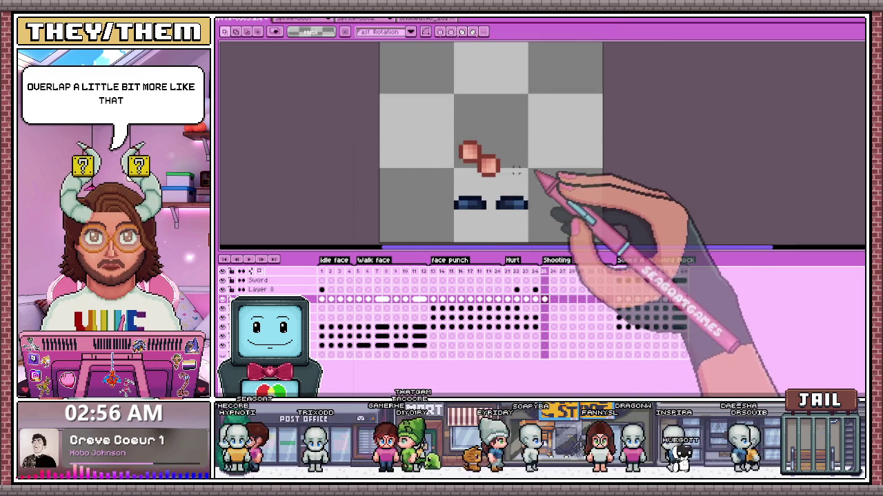
Step: Zoom in and out to inspect the overlapping hands above the feet
scroll(495, 177, "down", 1)
scroll(495, 178, "up", 1)
scroll(495, 178, "up", 1)
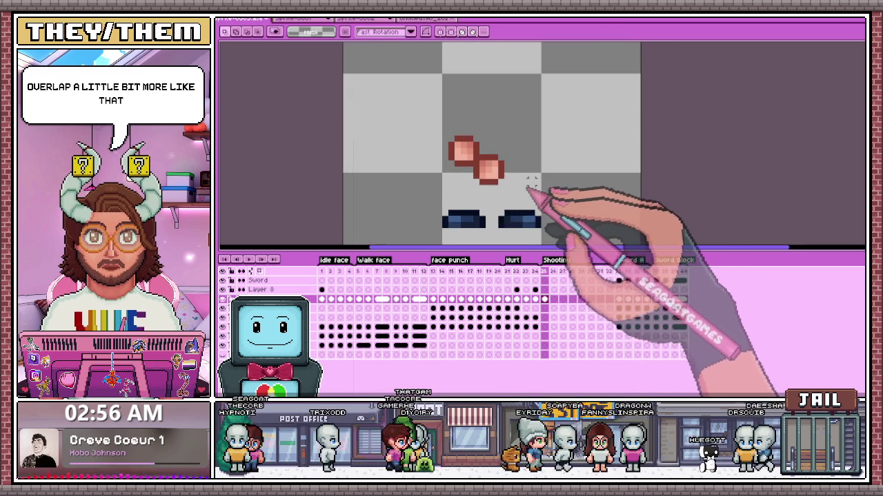
scroll(531, 183, "down", 2)
scroll(524, 186, "down", 1)
scroll(516, 189, "down", 1)
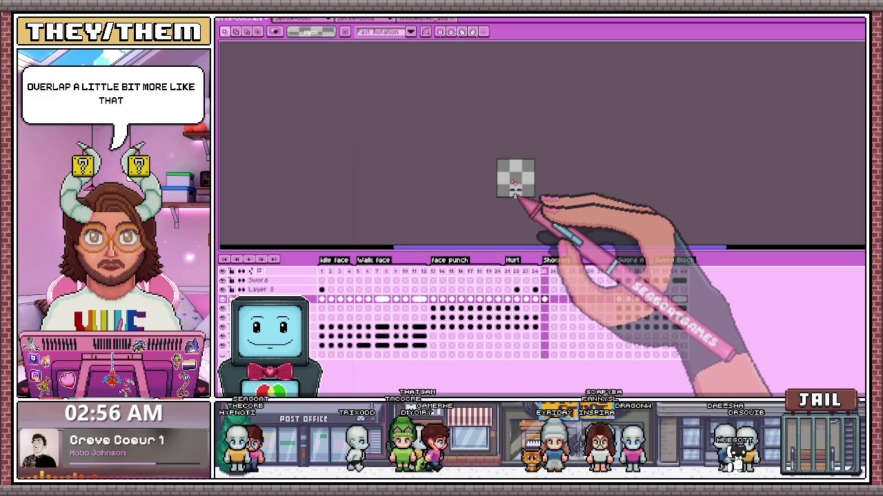
scroll(515, 187, "up", 1)
scroll(513, 188, "up", 1)
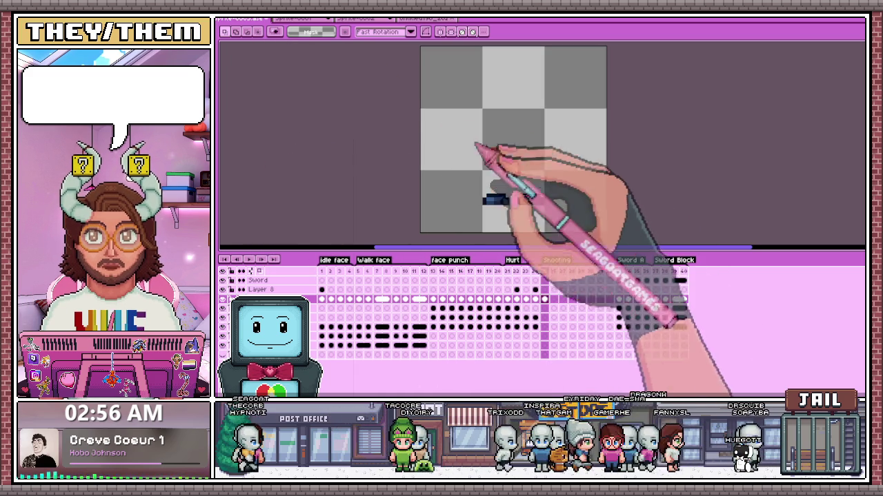
Step: Sketch a dark-blue loop above the hands and fill it with dark blue
key("b")
scroll(507, 157, "up", 2)
scroll(498, 157, "up", 1)
scroll(466, 144, "down", 1)
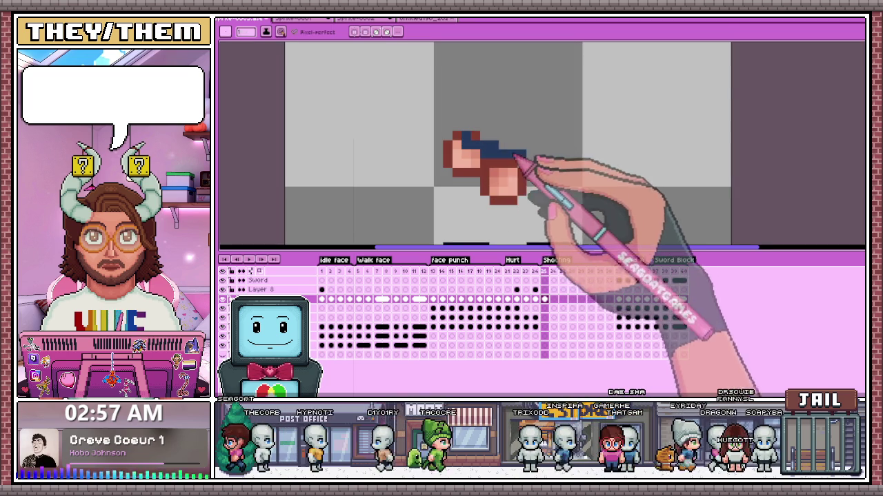
scroll(496, 148, "down", 2)
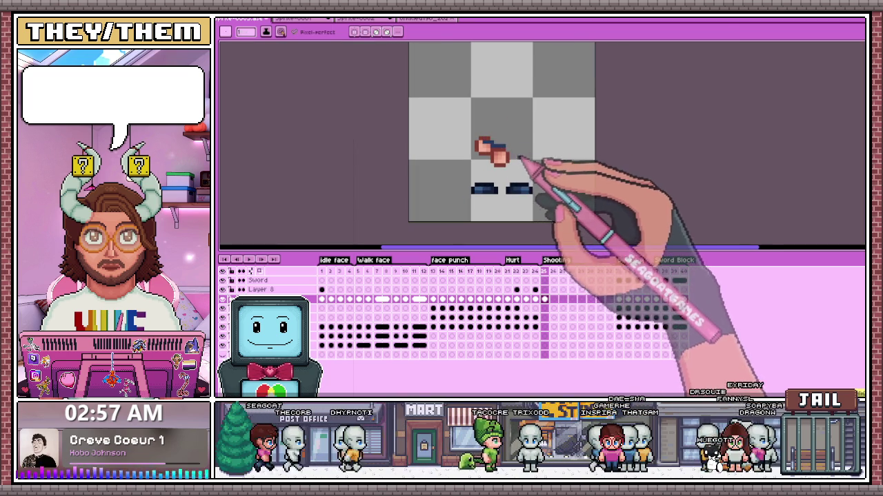
key("m")
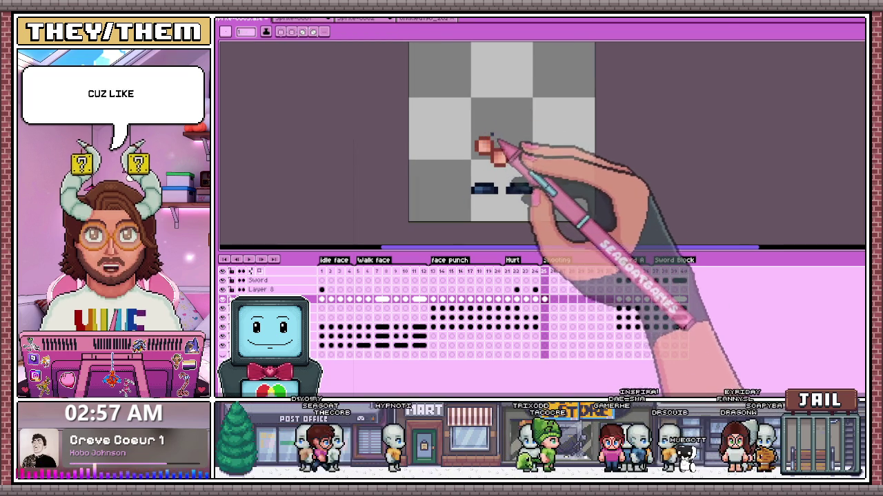
scroll(497, 142, "up", 1)
left_click_drag(483, 146, 496, 151)
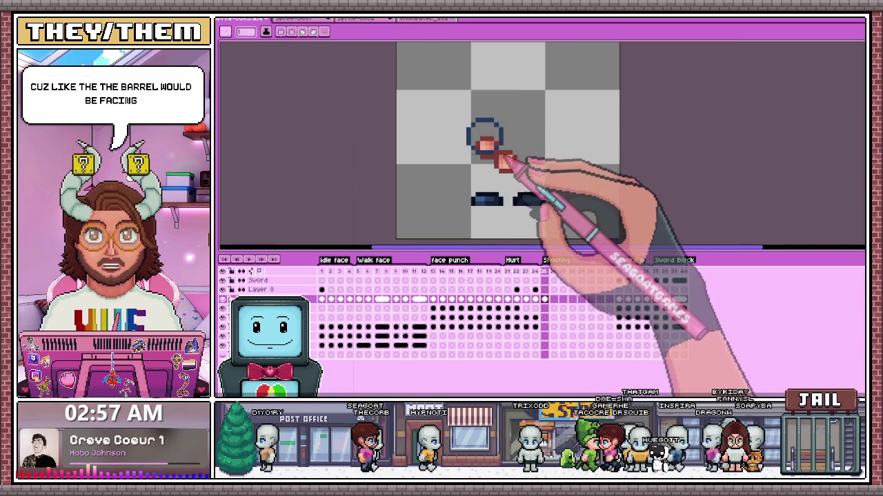
scroll(482, 141, "up", 3)
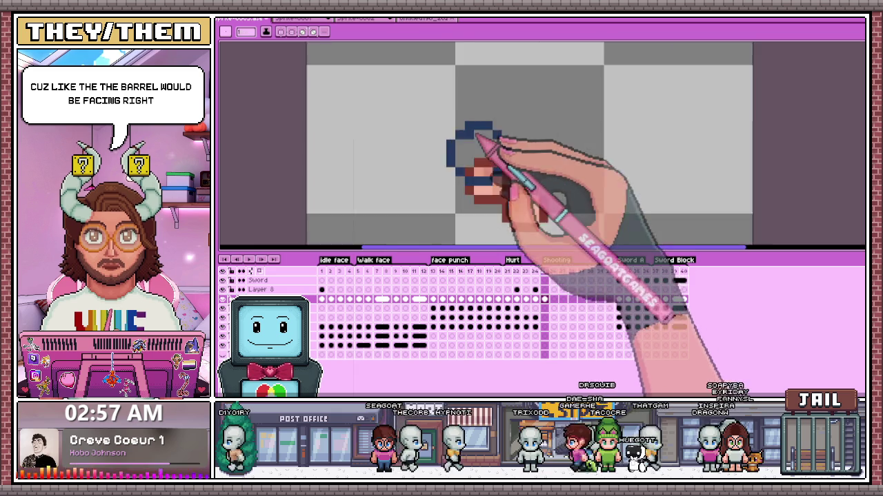
scroll(473, 142, "up", 2)
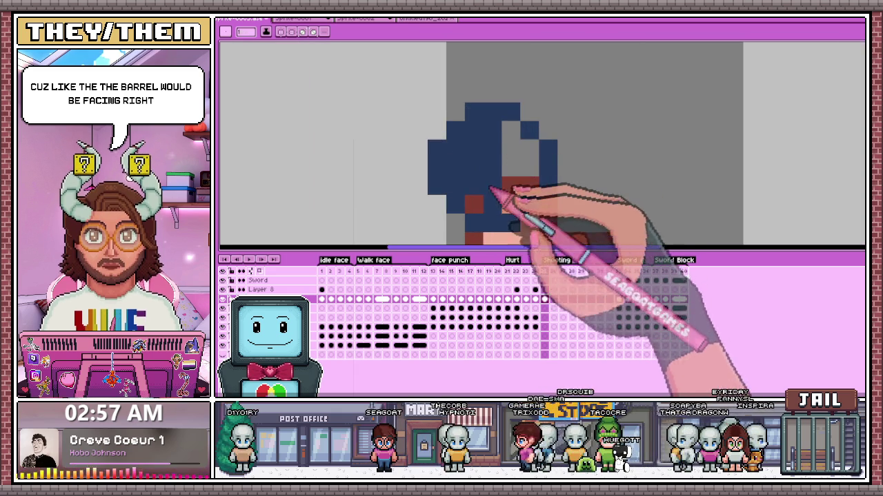
left_click_drag(491, 182, 514, 185)
Step: Erase part of the blue shape, then undo the drawing made on the wrong layer
key("e")
left_click_drag(437, 149, 455, 204)
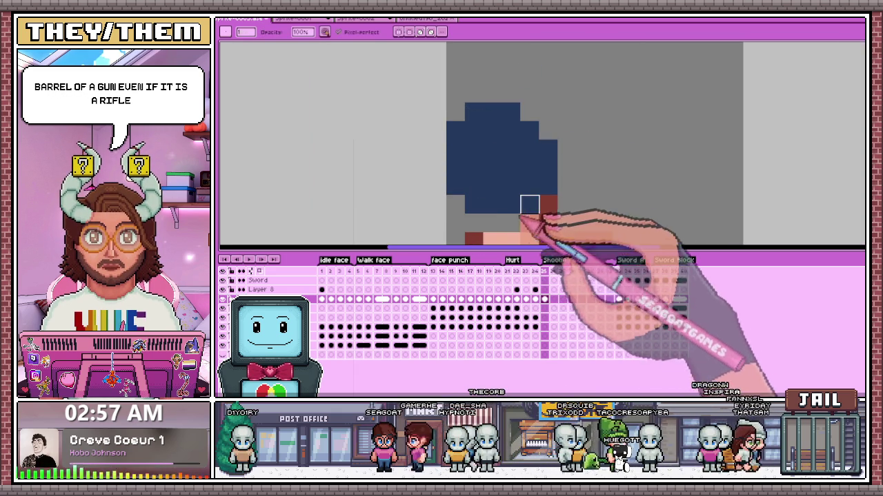
scroll(544, 185, "down", 2)
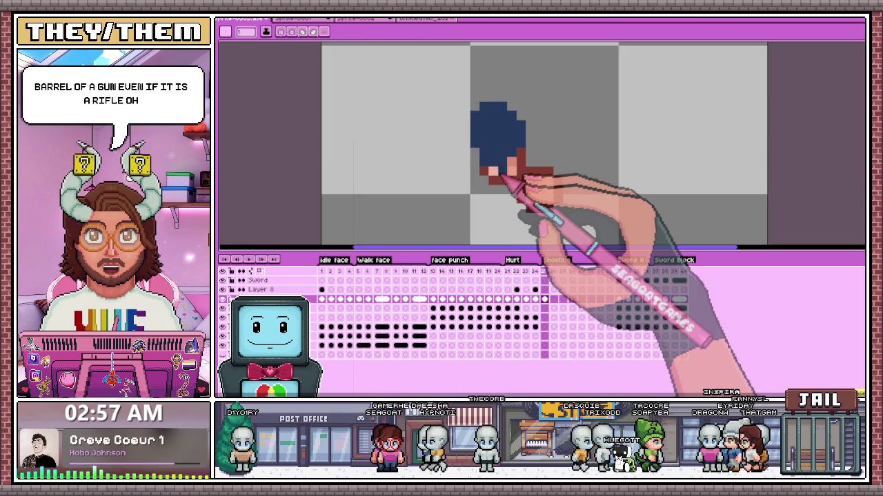
key("ctrl+z")
key("m")
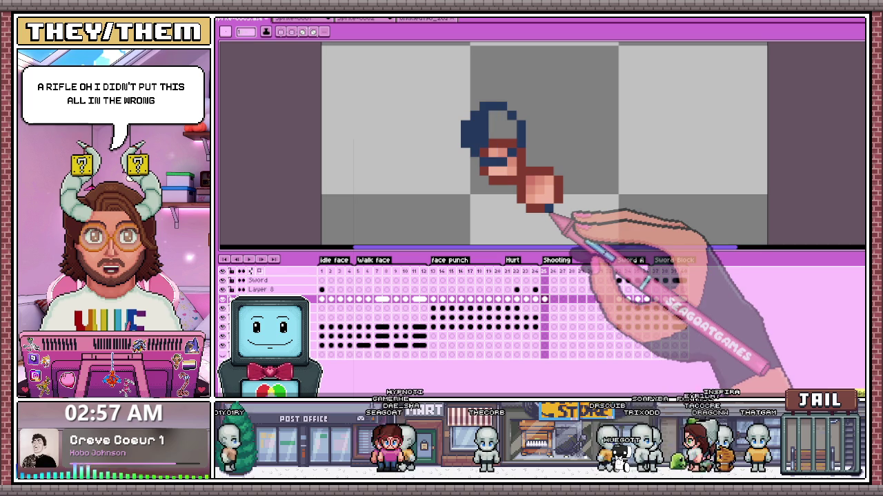
key("ctrl+z")
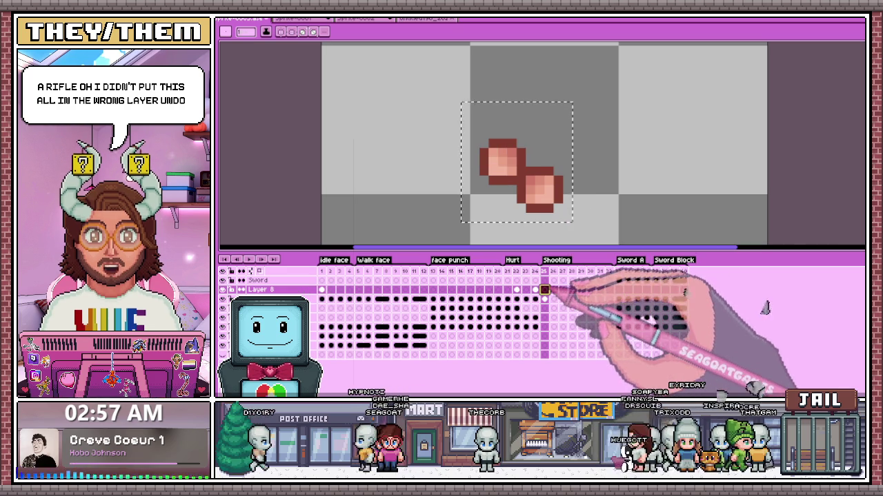
scroll(531, 148, "down", 2)
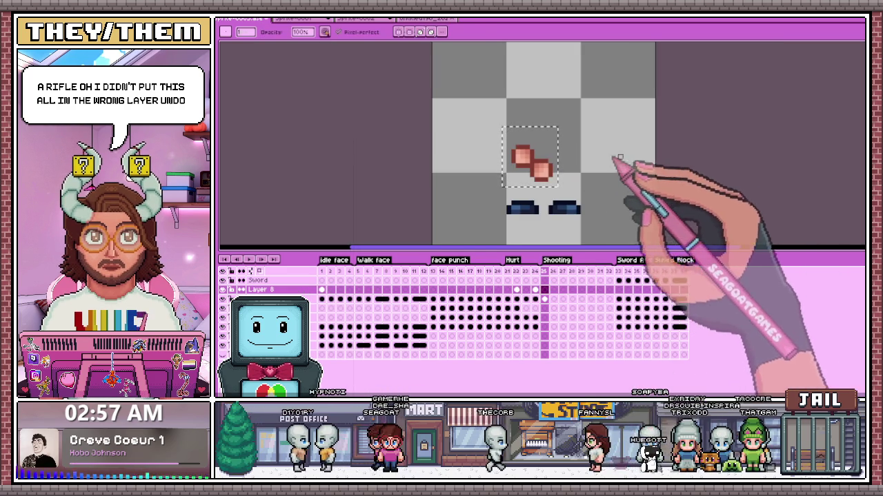
key("m")
key("z")
Step: Paint the round blob black and nudge it up and right over the hands
scroll(530, 160, "up", 1)
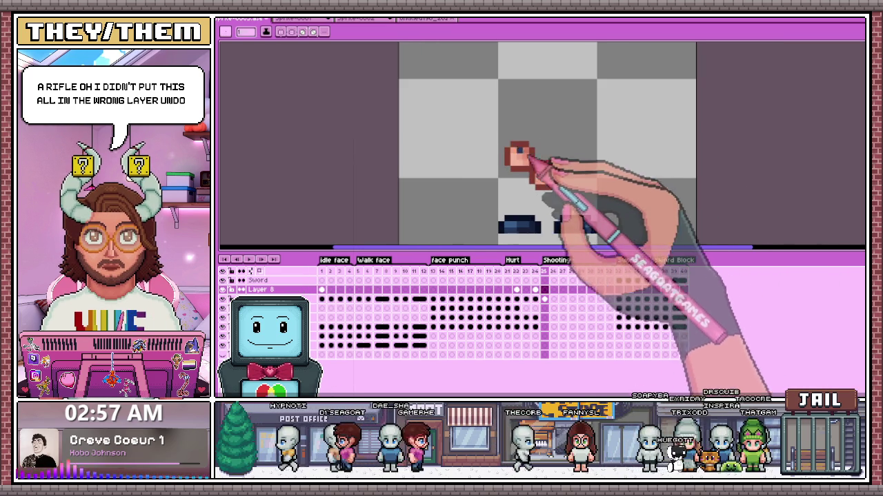
scroll(527, 91, "down", 1)
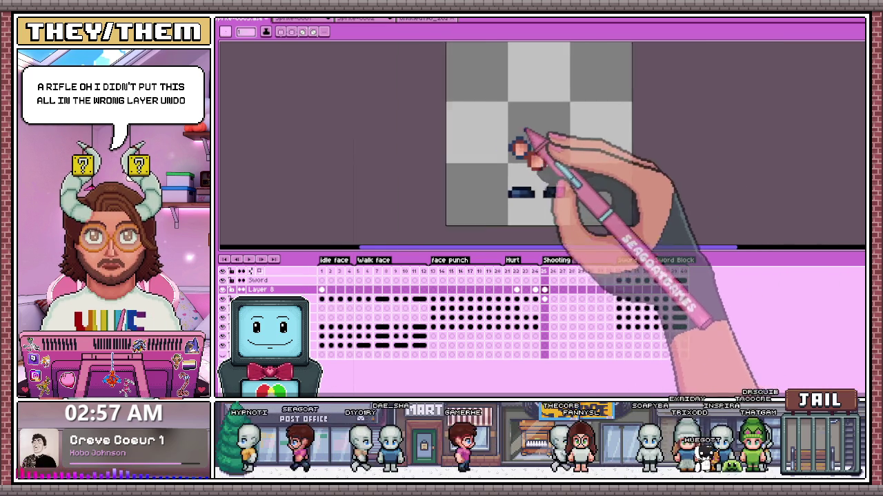
scroll(527, 91, "up", 1)
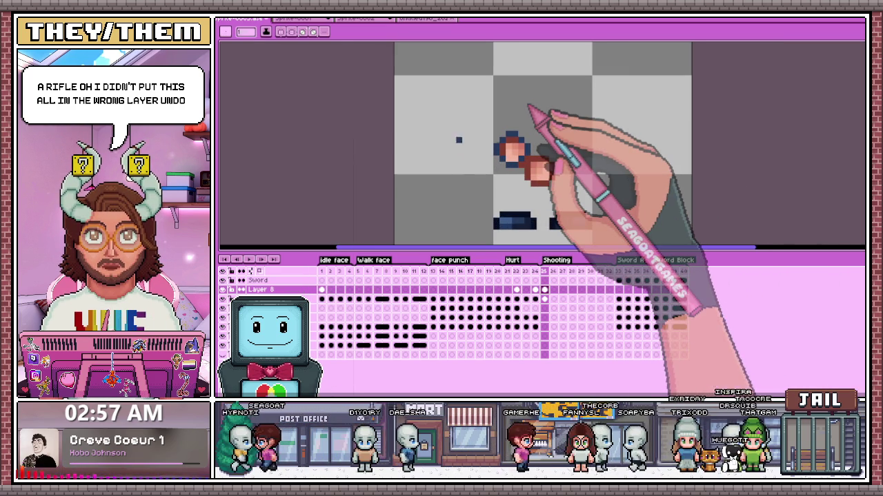
scroll(516, 141, "up", 2)
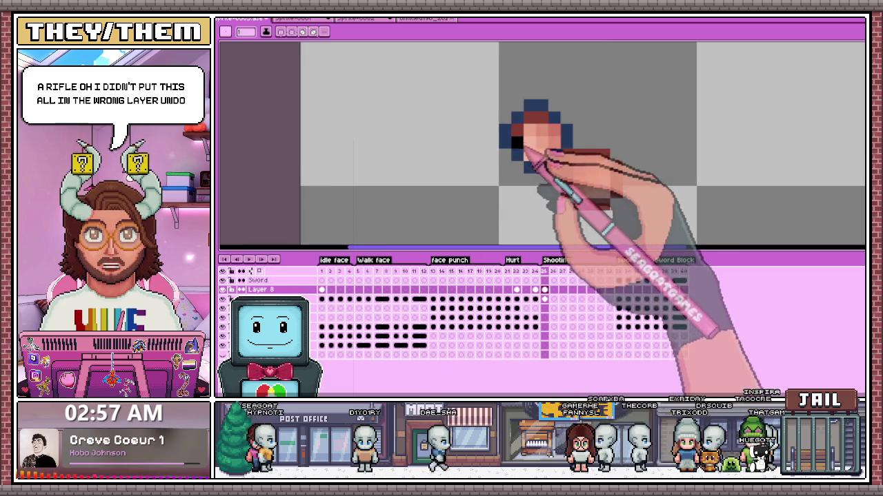
left_click_drag(532, 158, 544, 153)
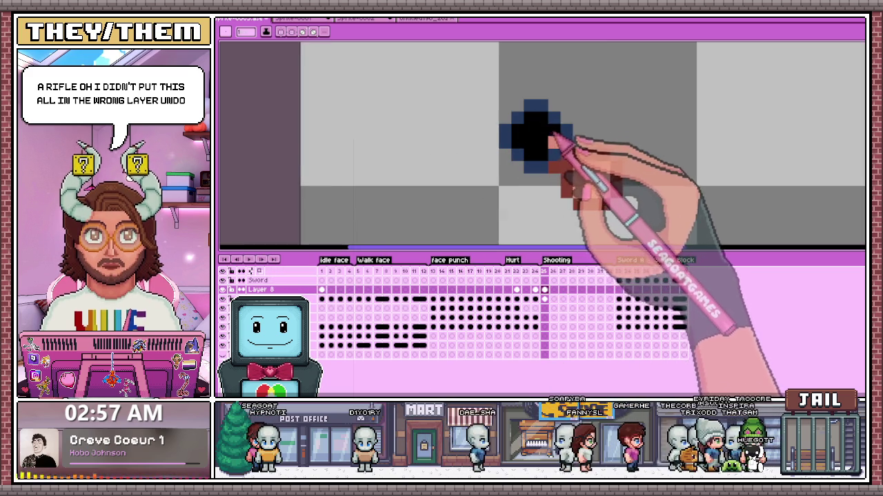
scroll(554, 136, "down", 2)
scroll(500, 147, "down", 2)
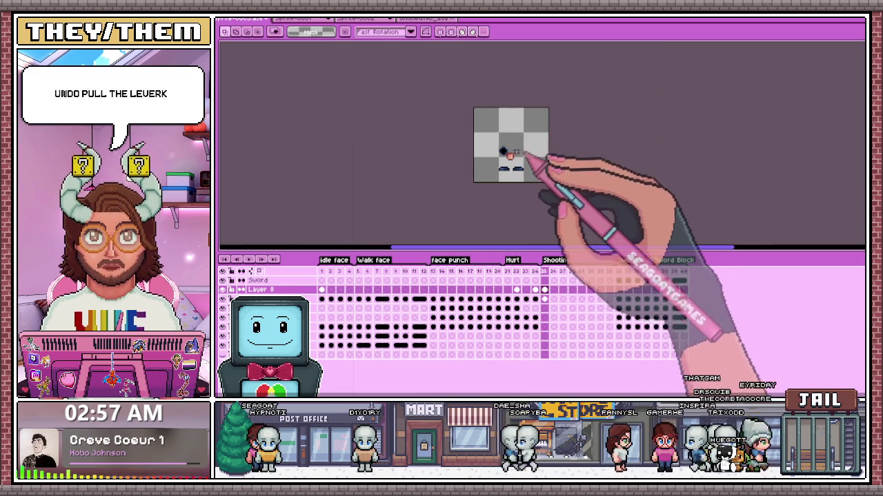
scroll(507, 156, "up", 2)
scroll(515, 158, "up", 2)
left_click_drag(519, 155, 534, 152)
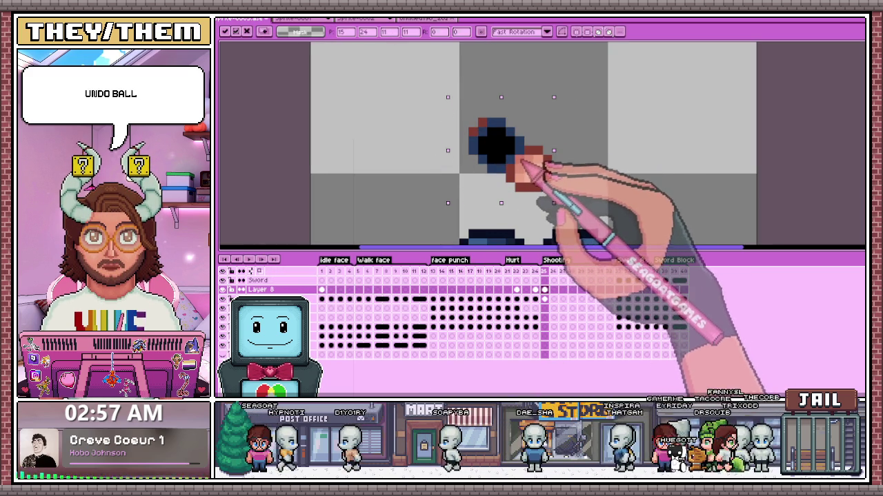
Step: Move the dark ball left, away from the hands, and commit it
left_click_drag(522, 160, 541, 142)
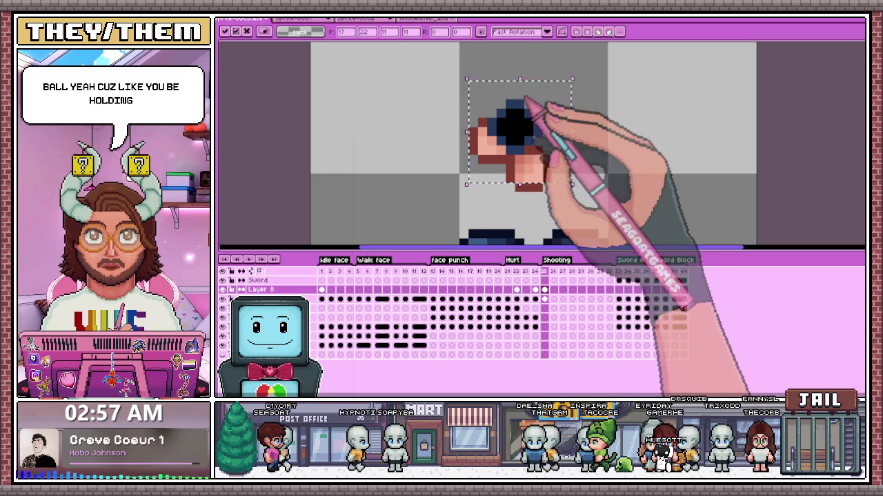
left_click_drag(522, 125, 424, 141)
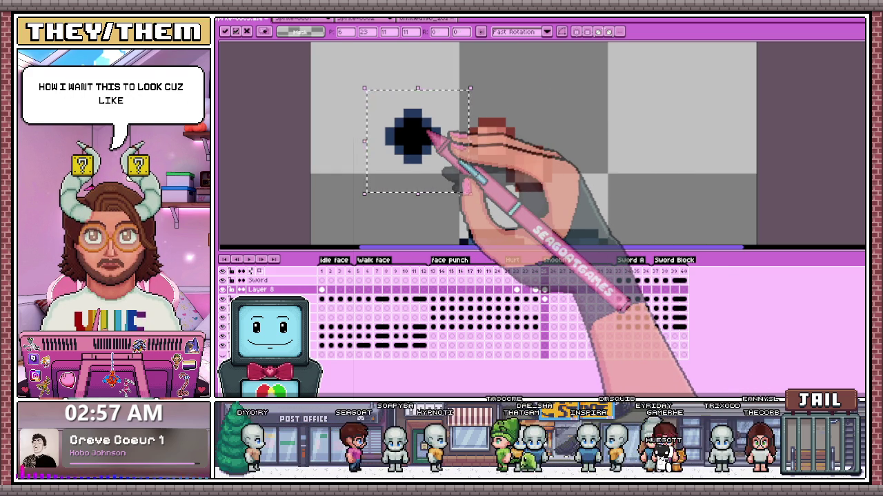
left_click(601, 138)
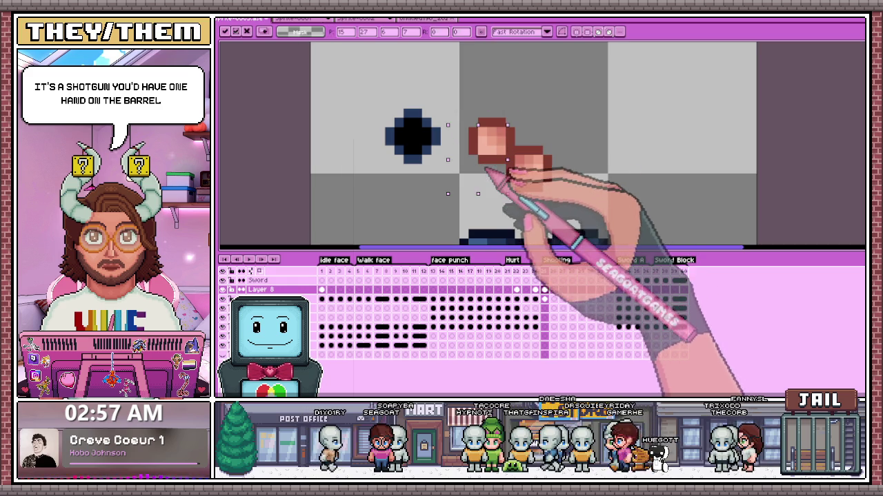
Step: Lower the upper hand and shift it left beside the lower hand
left_click_drag(448, 125, 508, 194)
left_click(549, 299)
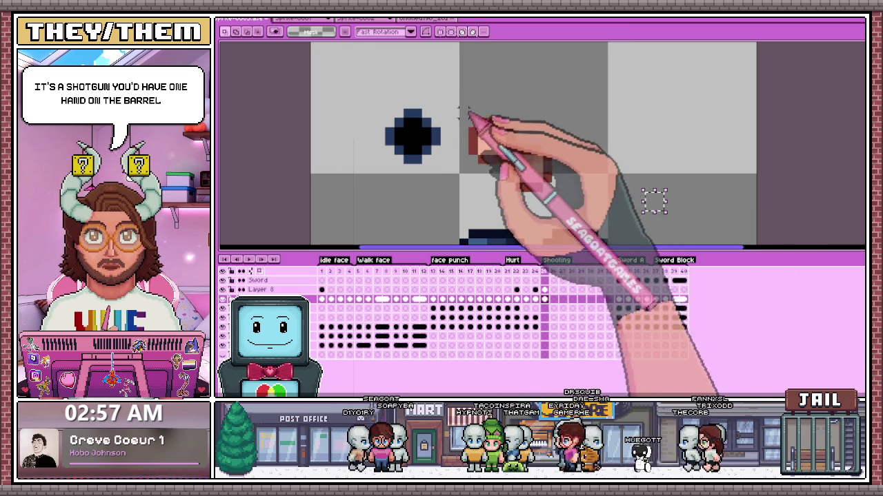
mouse_move(488, 148)
left_mouse_down()
mouse_move(486, 166)
mouse_move(468, 168)
left_mouse_up()
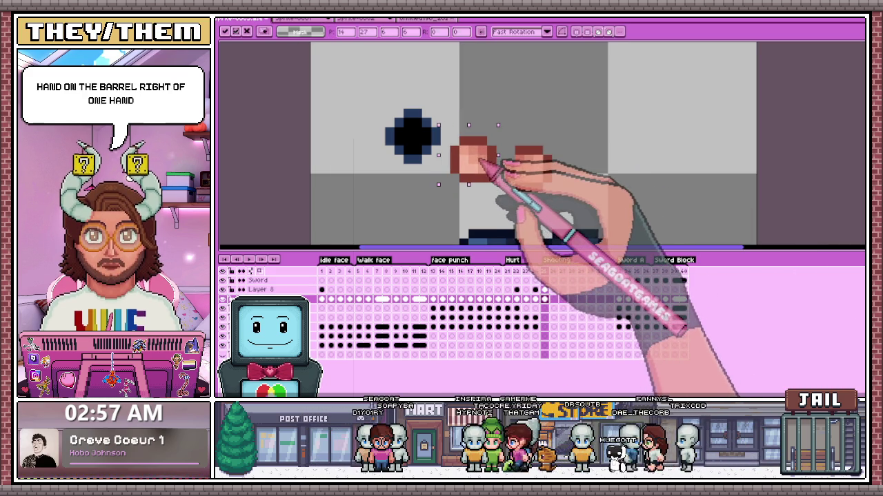
left_click(556, 142)
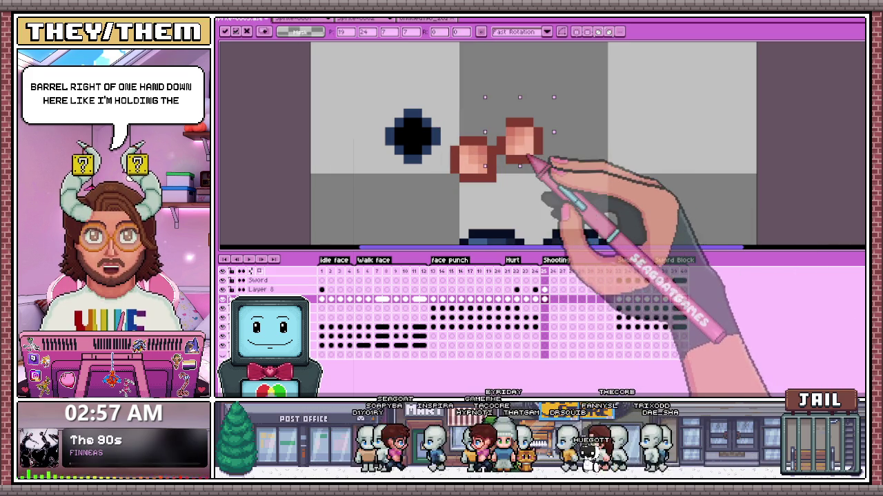
scroll(522, 176, "down", 3)
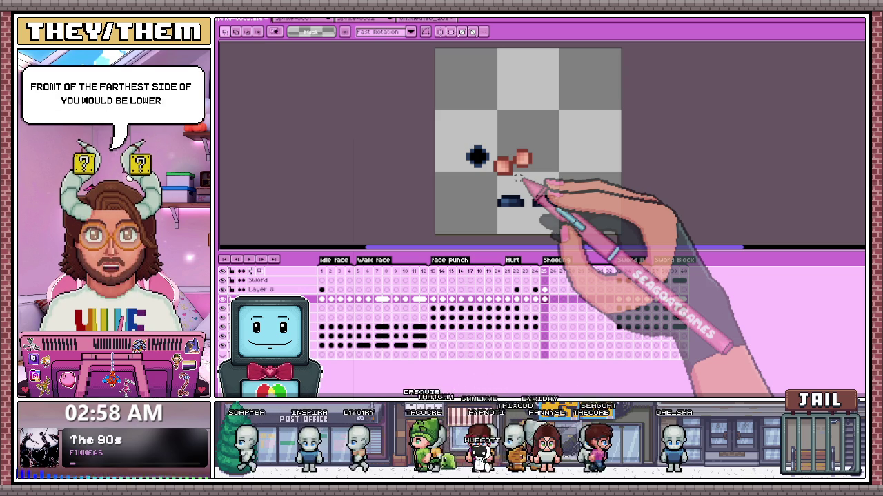
Step: Restore the selection around the right-hand pixel block on the Shooting frame
scroll(519, 178, "up", 3)
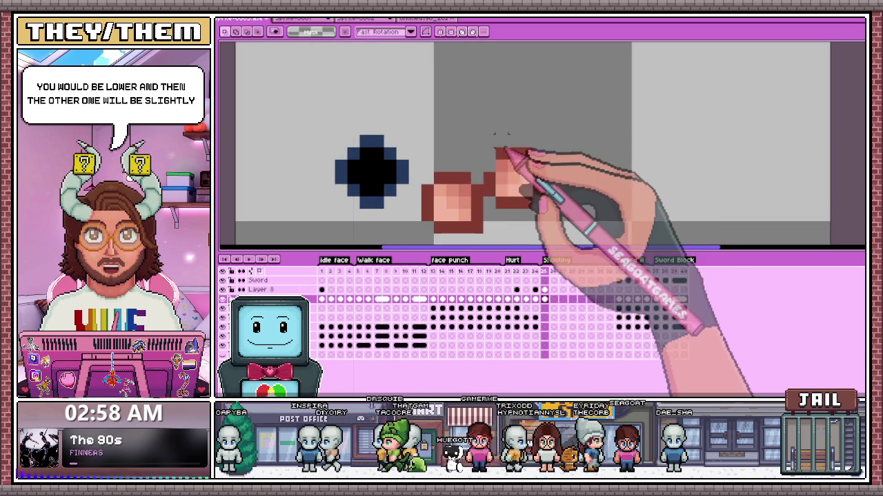
left_click_drag(482, 135, 571, 207)
left_click(625, 178)
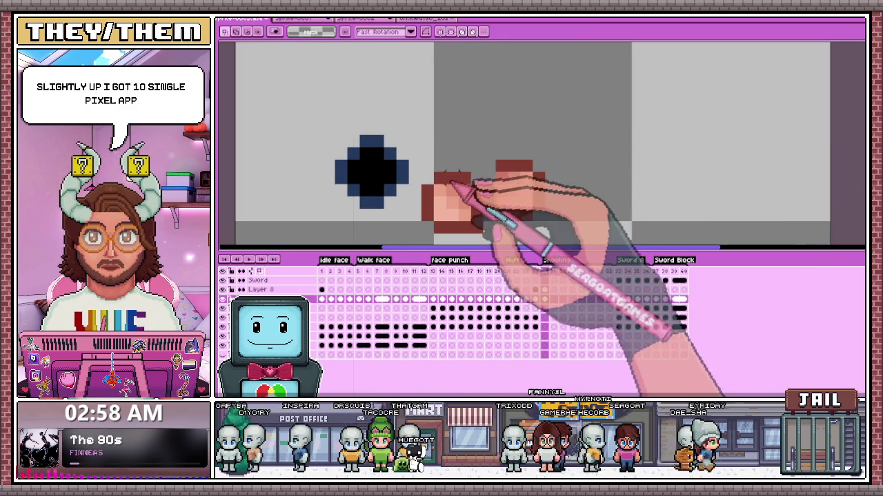
key("i")
scroll(503, 152, "down", 3)
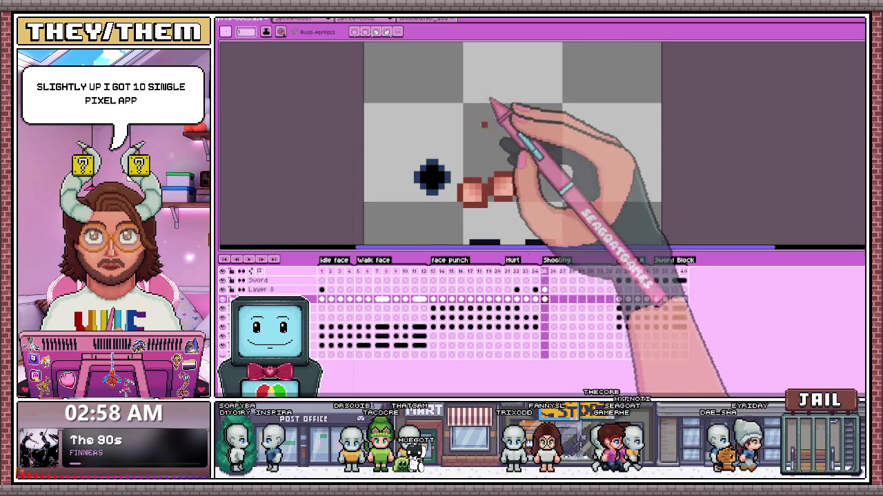
scroll(571, 192, "up", 3)
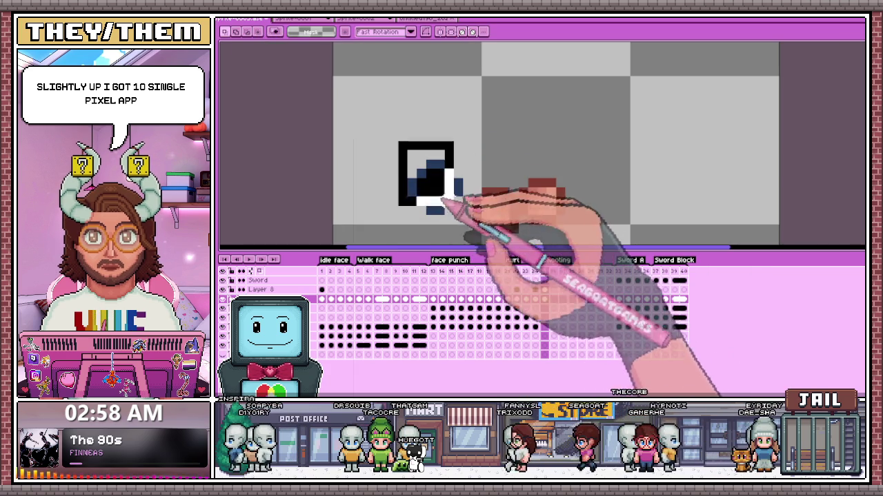
key("ctrl+z")
Step: On Layer 8, move the dark blob right and down into the centre
left_click(569, 289)
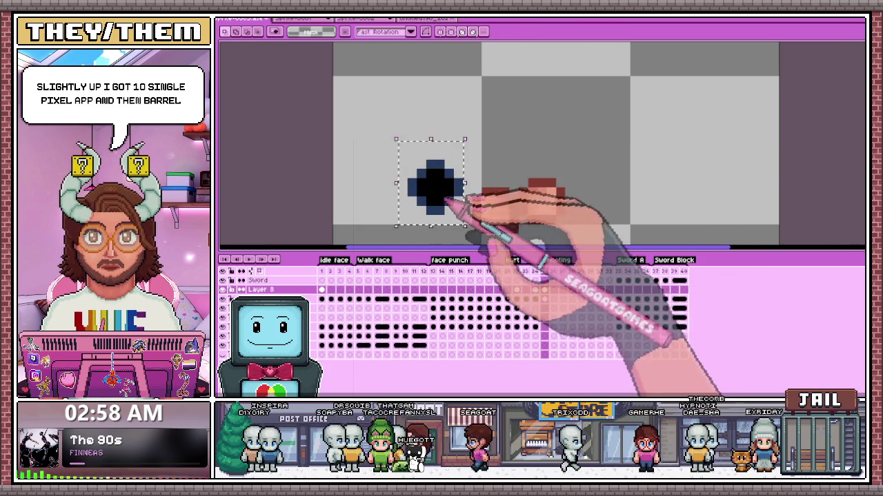
left_click_drag(448, 197, 514, 195)
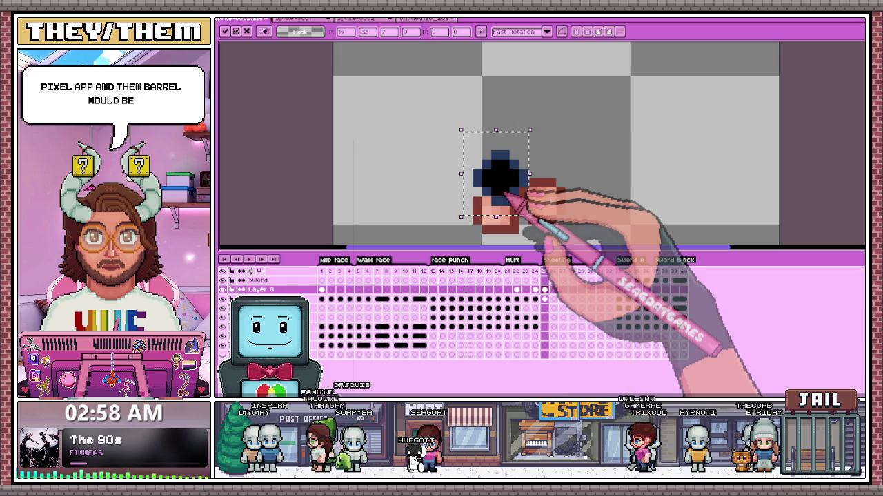
left_click_drag(505, 195, 567, 203)
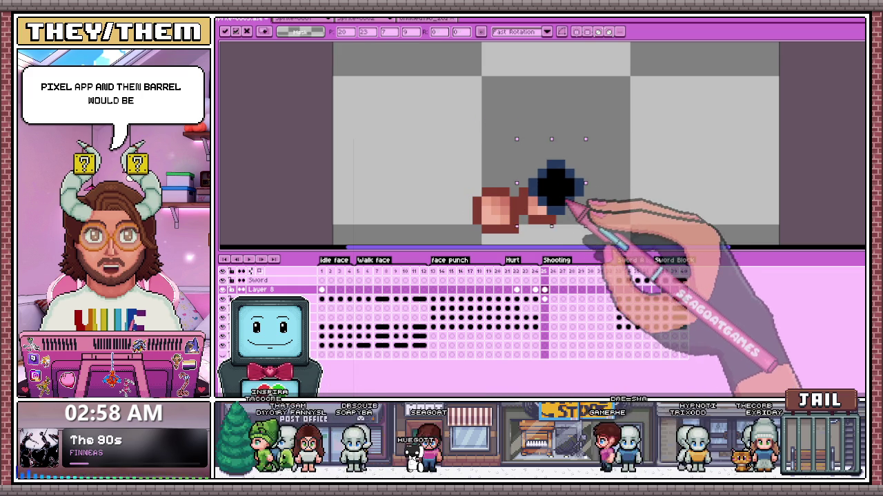
scroll(556, 196, "down", 4)
scroll(551, 213, "up", 3)
key("Return")
Step: Paste the dark blob to the right and move the hand block onto the other hand
key("ctrl+v")
mouse_move(541, 146)
left_mouse_down()
mouse_move(532, 162)
mouse_move(603, 178)
left_mouse_up()
left_click(544, 299)
scroll(545, 181, "up", 1)
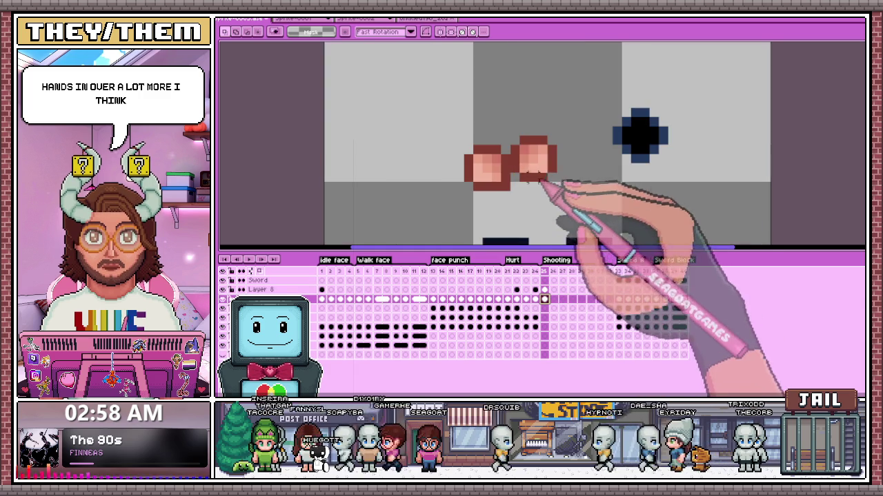
left_click_drag(546, 169, 511, 170)
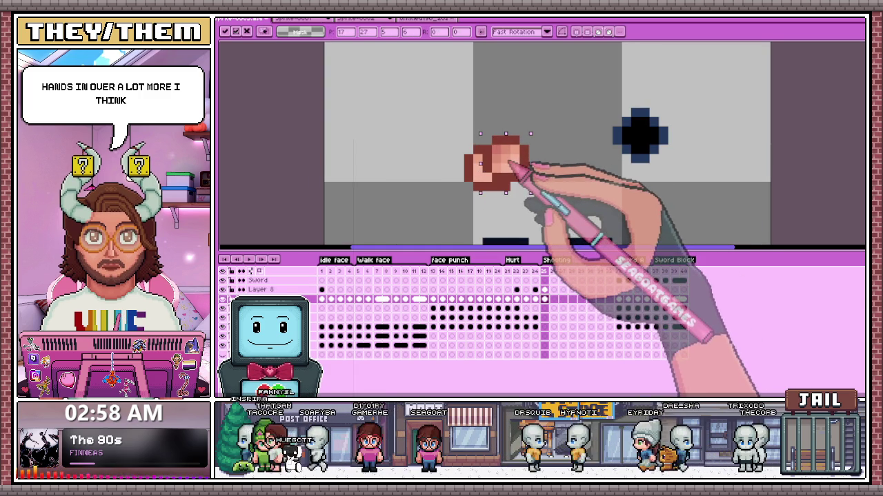
key("Return")
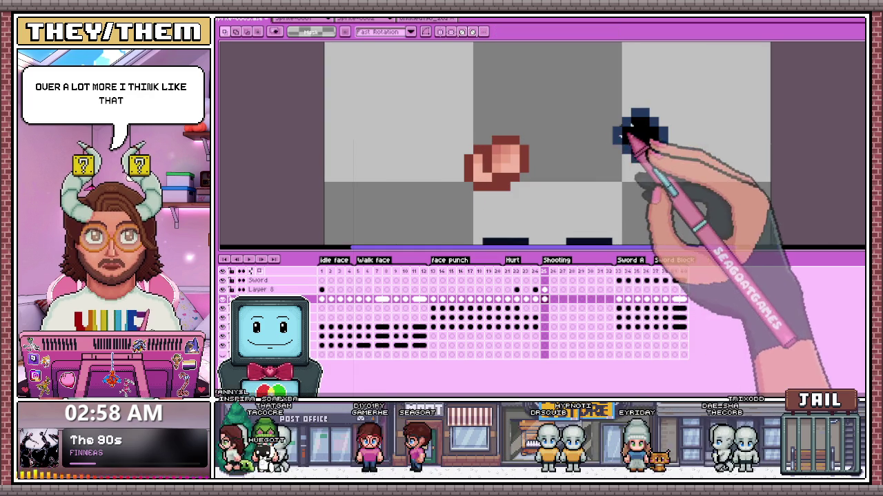
Step: Move the dark blob up-left over the hand
left_click_drag(508, 88, 604, 165)
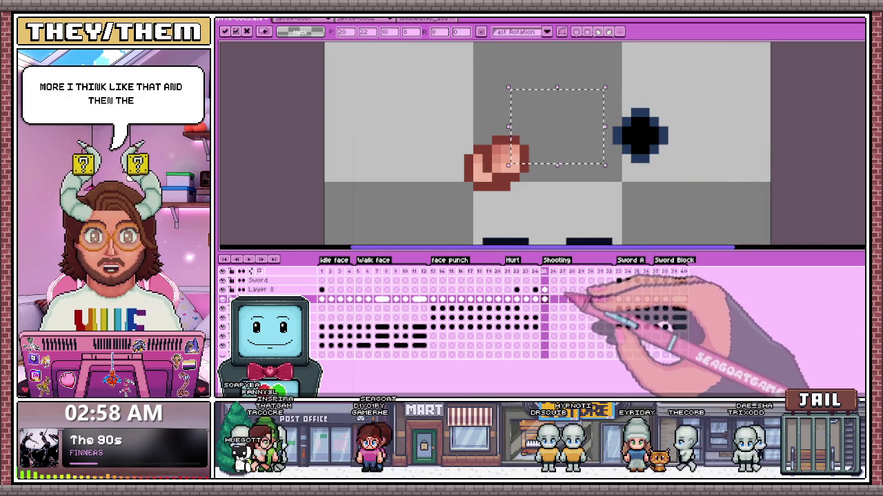
mouse_move(585, 78)
left_mouse_down()
mouse_move(666, 177)
mouse_move(632, 147)
mouse_move(531, 160)
left_mouse_up()
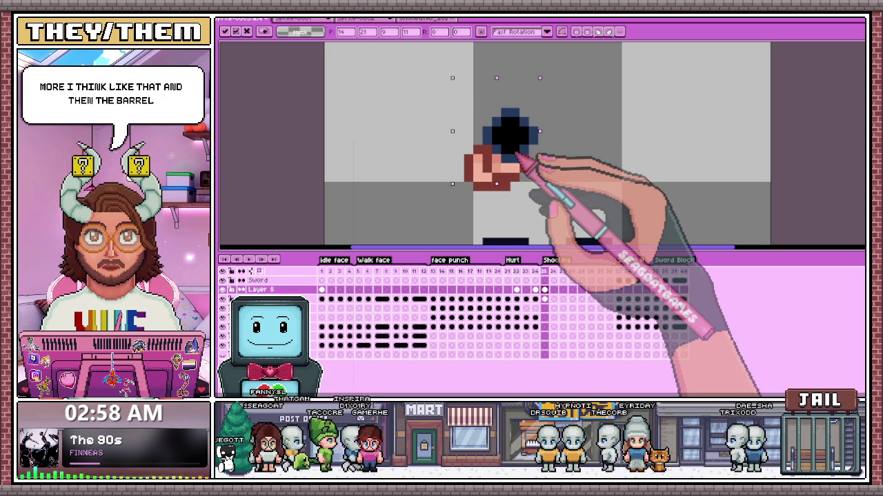
left_click(607, 173)
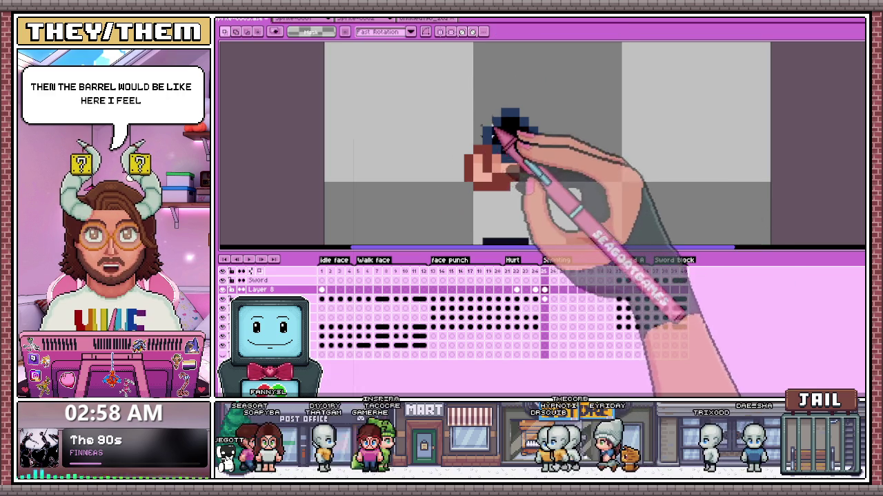
scroll(491, 127, "up", 3)
Step: Zoom in and out on frame 25 to check the head and fist placement
key("b")
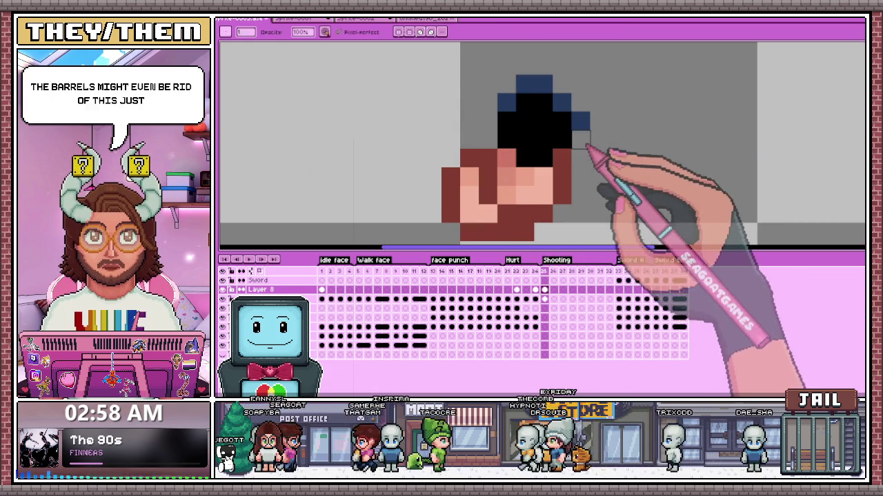
scroll(484, 225, "down", 4)
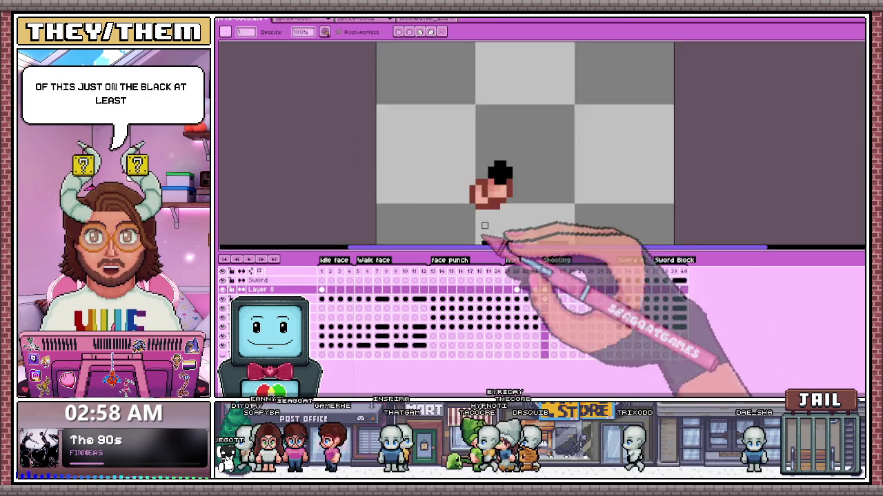
scroll(484, 225, "down", 2)
scroll(496, 222, "down", 2)
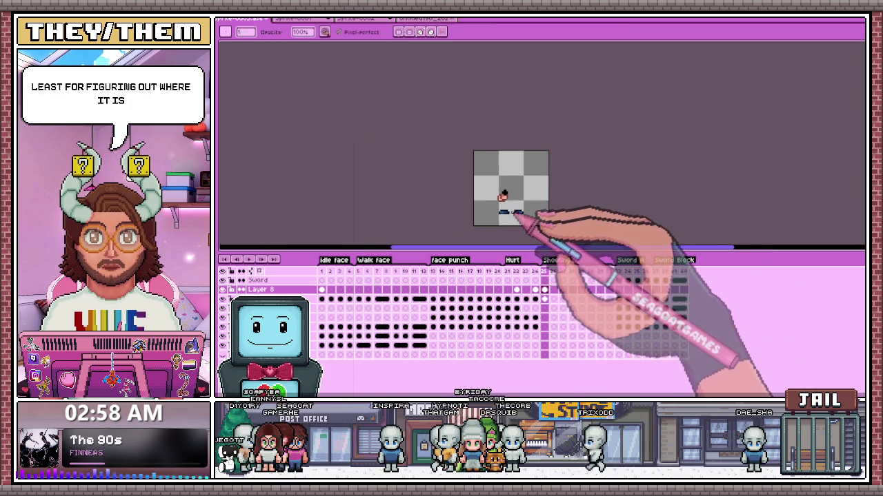
scroll(512, 211, "up", 2)
scroll(507, 193, "up", 2)
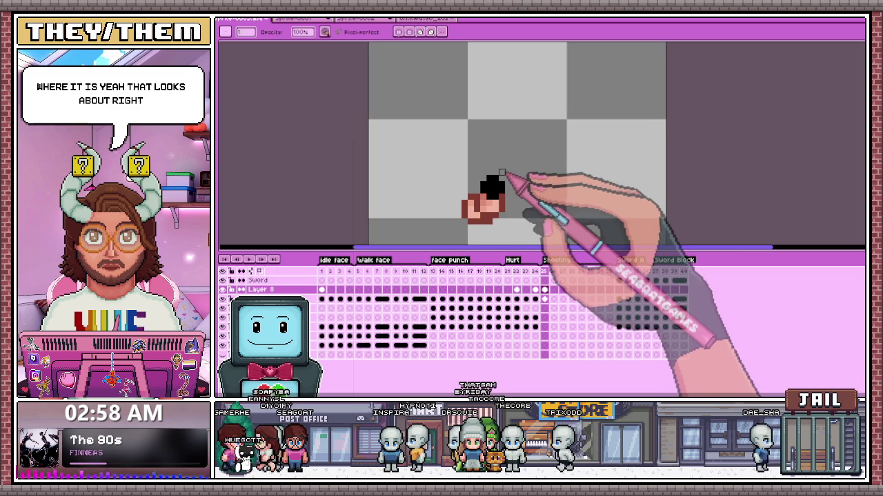
scroll(501, 173, "down", 2)
scroll(494, 188, "down", 4)
scroll(507, 238, "up", 2)
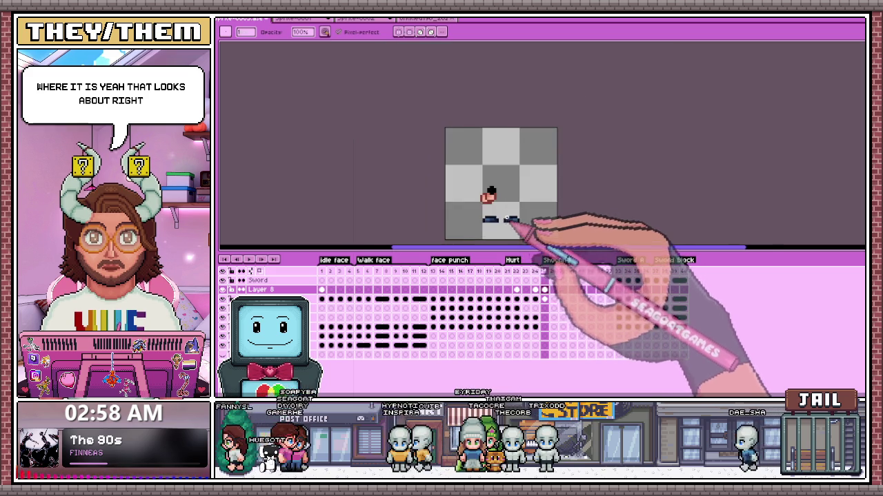
scroll(488, 198, "up", 2)
scroll(505, 230, "down", 2)
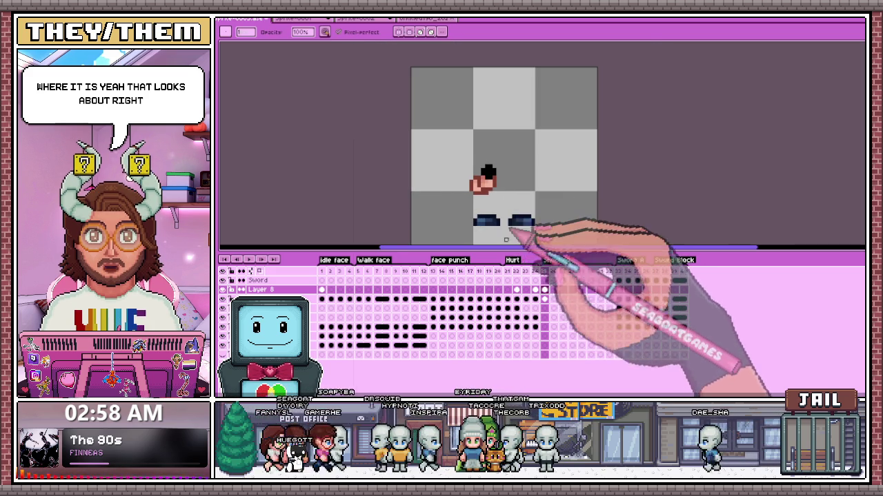
scroll(506, 232, "up", 1)
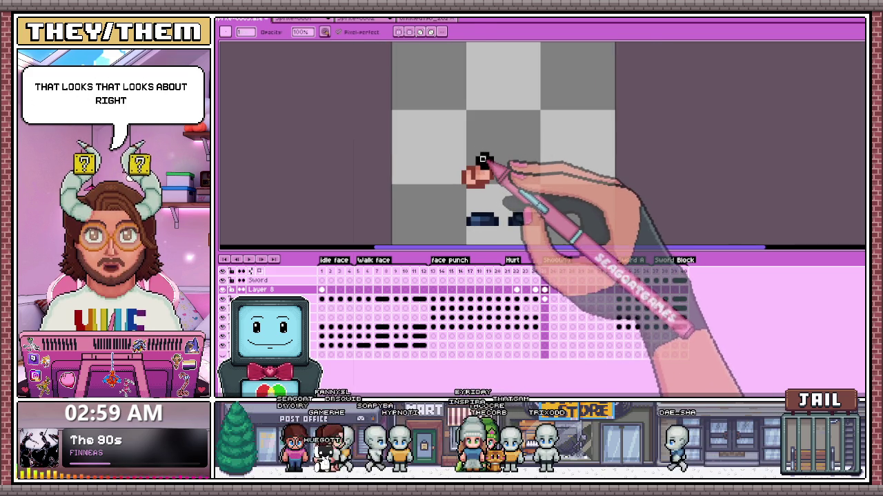
Step: Nudge the fist and black pixels on frame 25 one pixel right
key("m")
left_click_drag(453, 144, 516, 205)
key("Right")
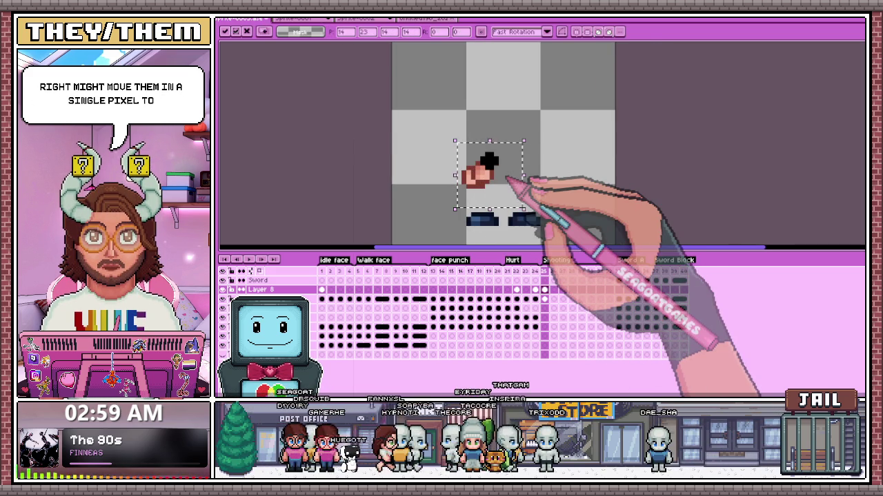
left_click(544, 299)
key("u")
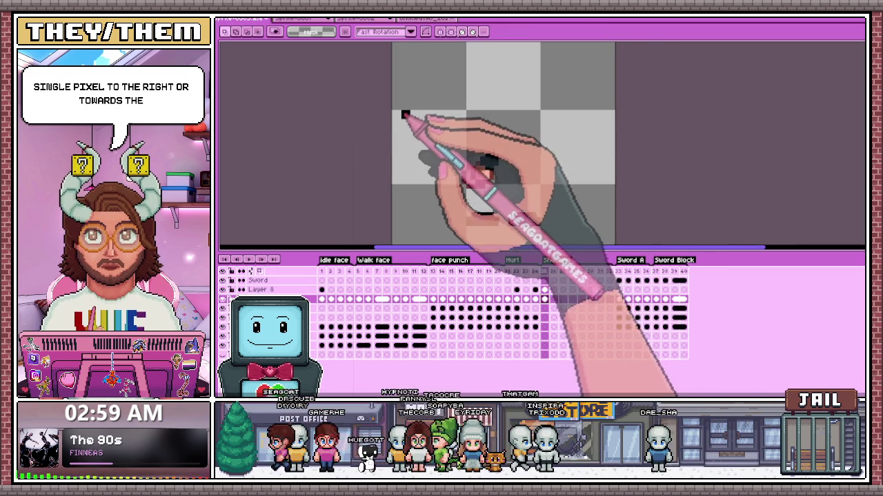
left_click_drag(402, 112, 511, 187)
key("Right")
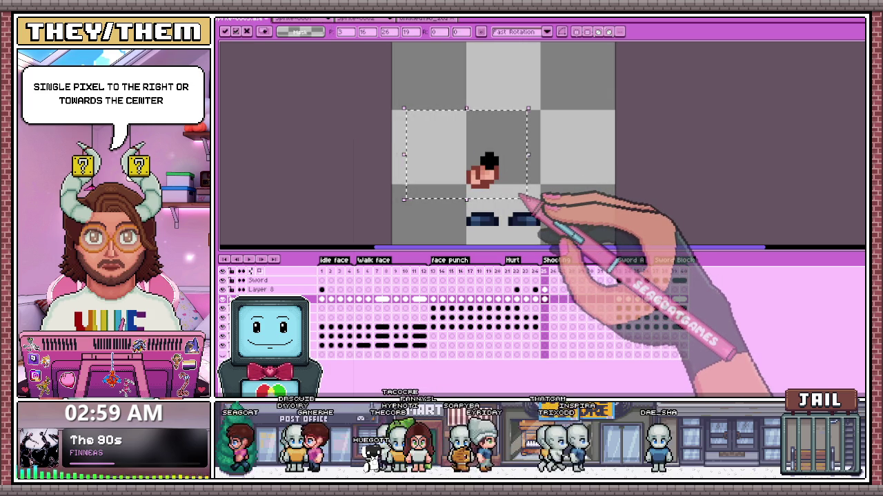
left_click_drag(445, 131, 515, 200)
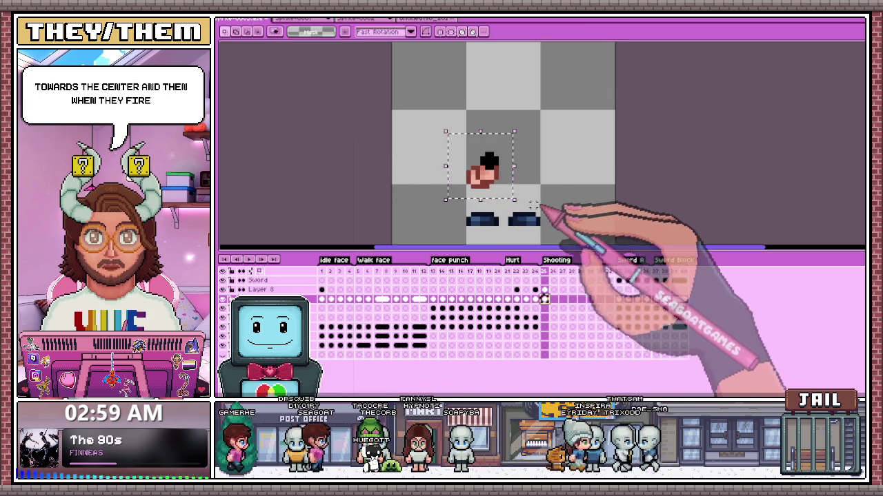
left_click(468, 165)
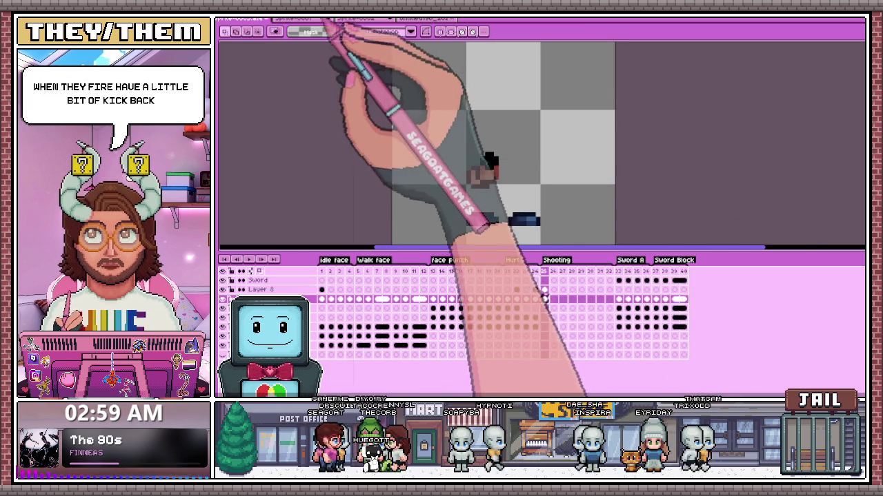
Step: Raise the upper part of the fist on frame 26 about two pixels
left_click_drag(430, 117, 579, 236)
left_click(556, 298)
left_click_drag(444, 144, 495, 180)
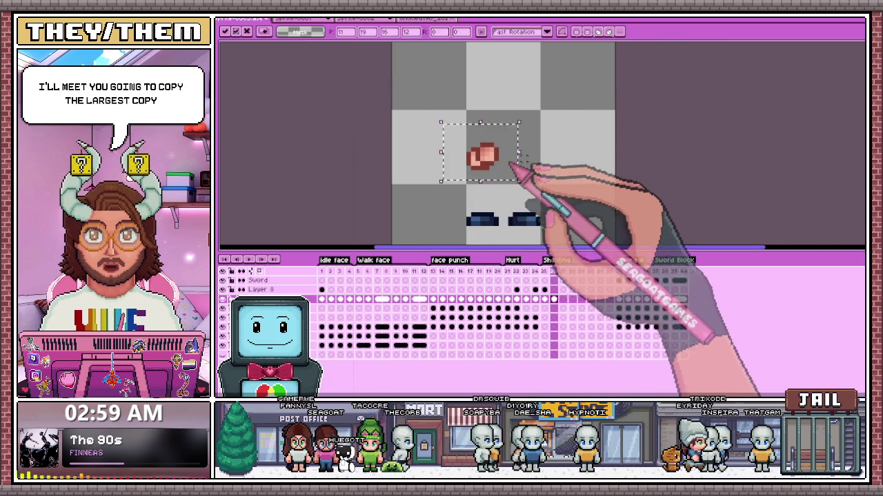
scroll(497, 167, "up", 2)
scroll(497, 167, "up", 1)
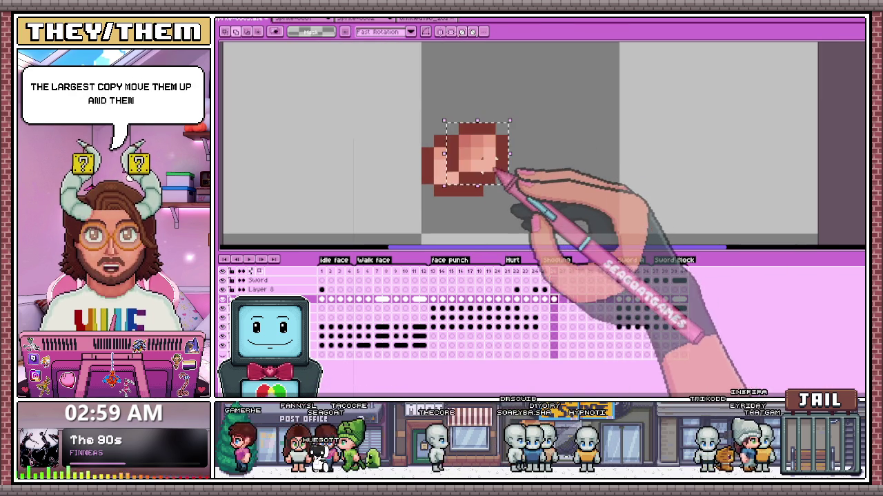
mouse_move(491, 171)
left_mouse_down()
mouse_move(497, 138)
mouse_move(498, 167)
mouse_move(503, 148)
left_mouse_up()
key("Return")
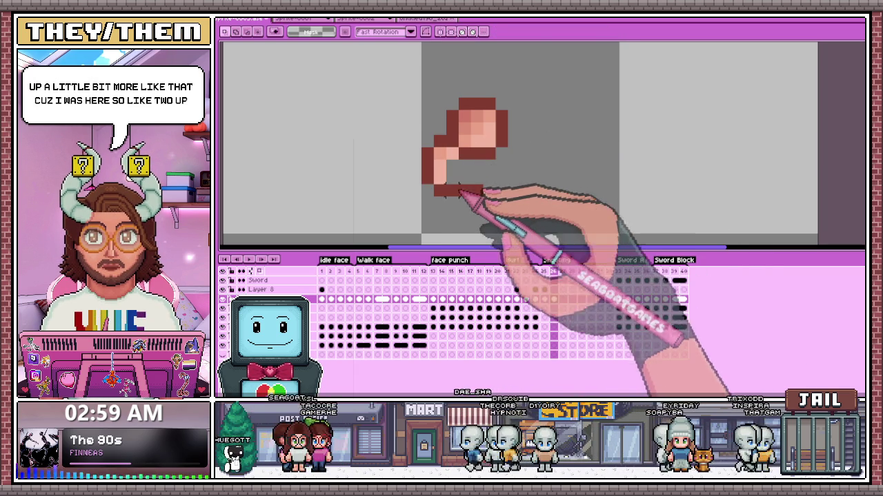
Step: Try filling the gap left of the fist with pink, then undo it
key("b")
mouse_move(439, 171)
left_mouse_down()
mouse_move(447, 162)
mouse_move(451, 176)
left_mouse_up()
key("ctrl+z")
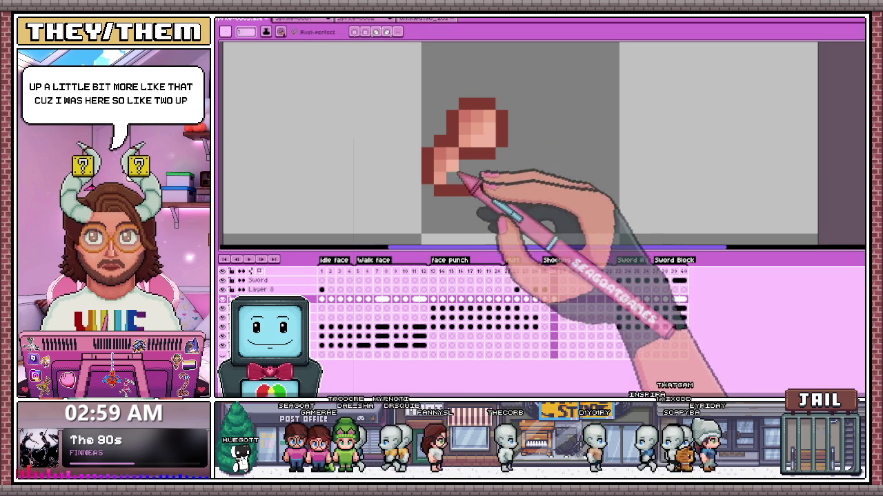
scroll(476, 193, "down", 2)
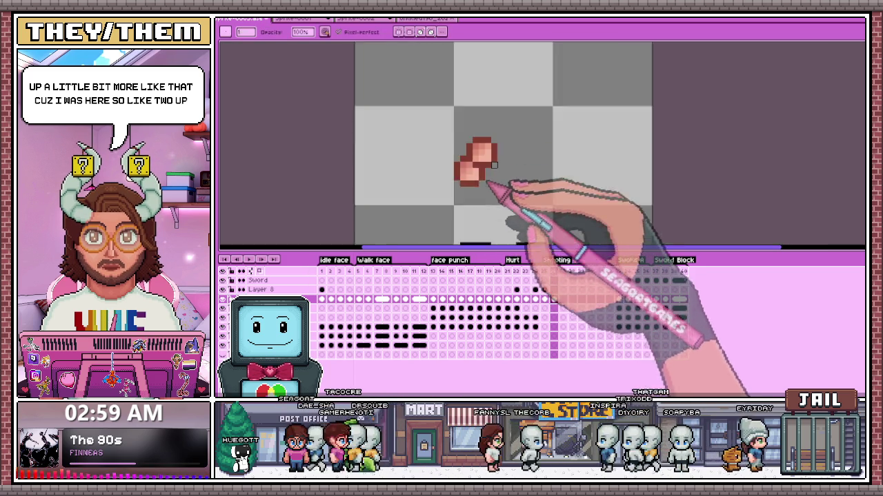
scroll(491, 235, "down", 2)
scroll(492, 234, "down", 1)
scroll(506, 235, "up", 1)
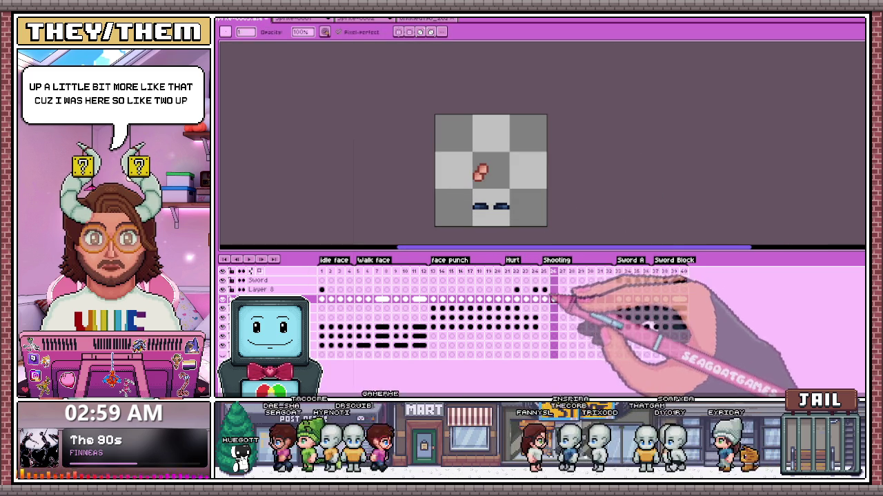
Step: Raise frame 26's black pixel block onto the lifted pink shape
left_click(545, 290)
scroll(506, 203, "up", 1)
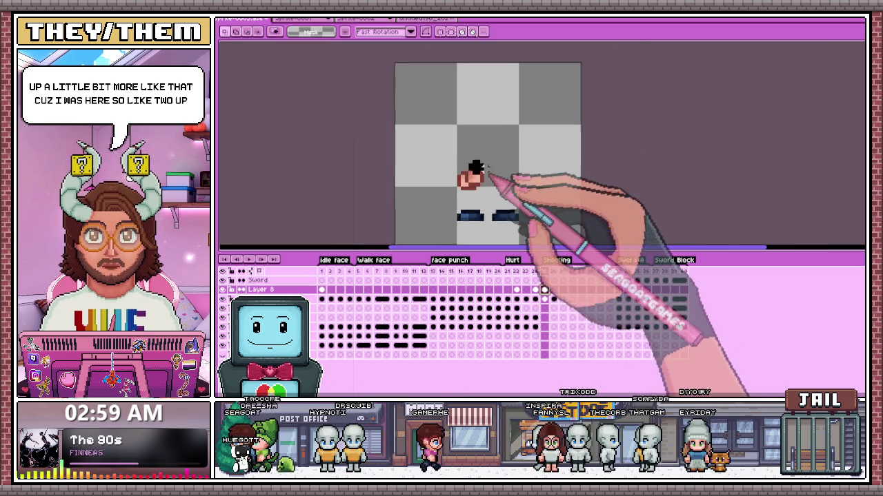
scroll(510, 190, "up", 1)
scroll(477, 168, "up", 1)
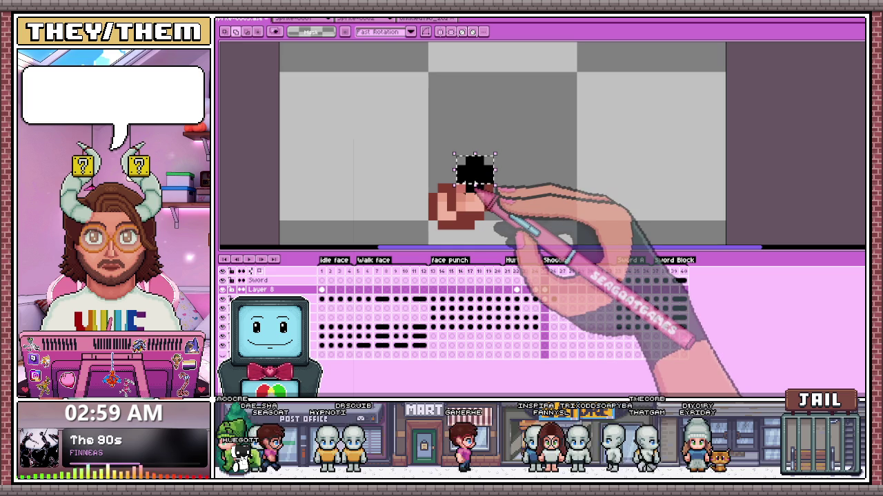
key("Right")
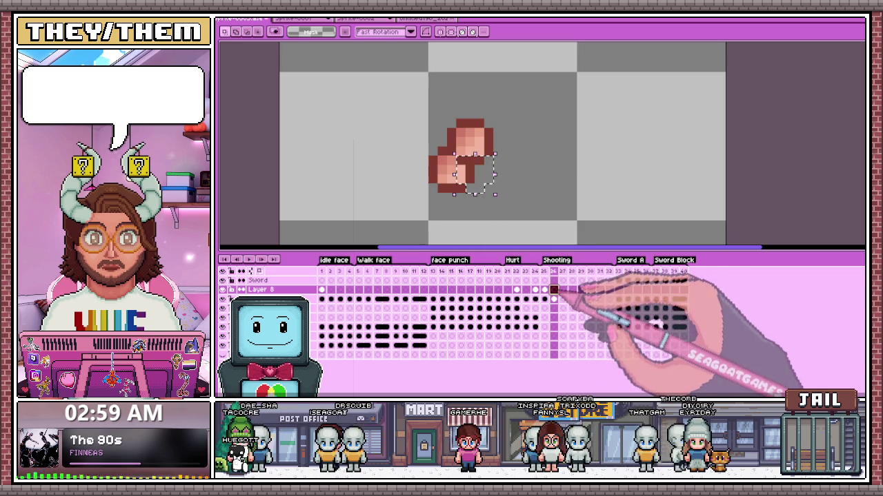
left_click_drag(482, 184, 477, 131)
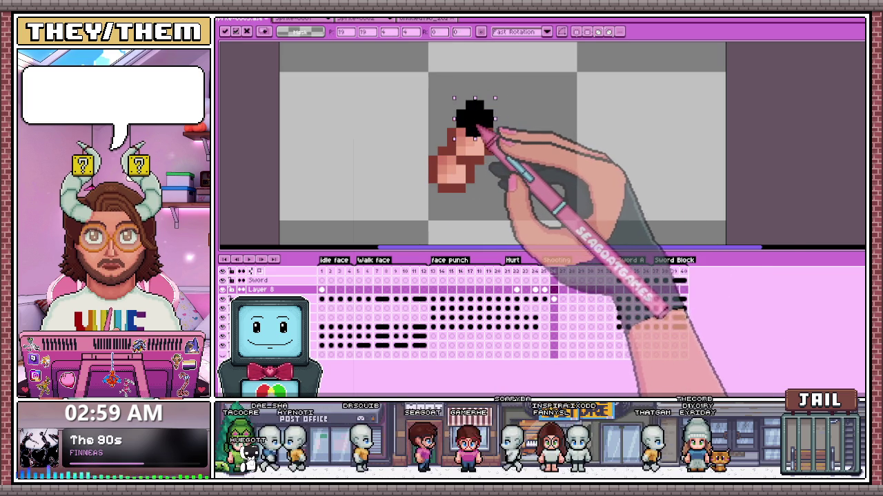
left_click(552, 268)
Step: Flip between frames 25 and 26 to compare the kickback pose
left_click(544, 271)
key("minus")
key("minus")
key("minus")
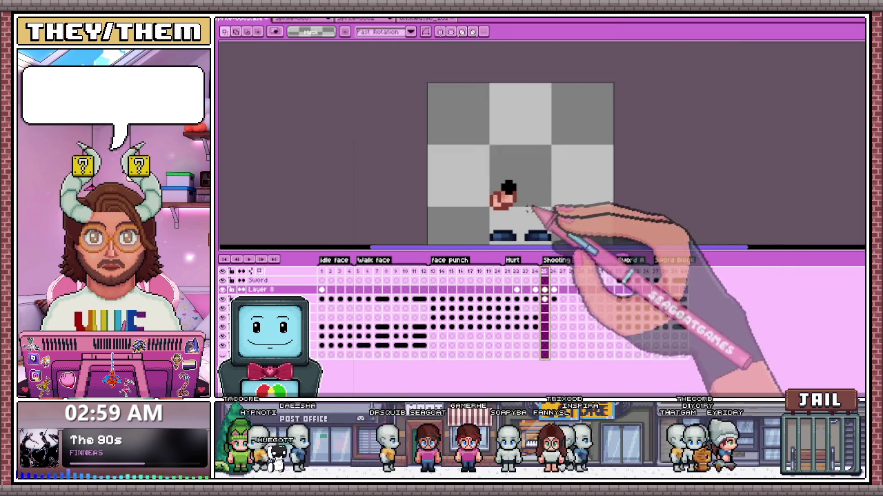
key("minus")
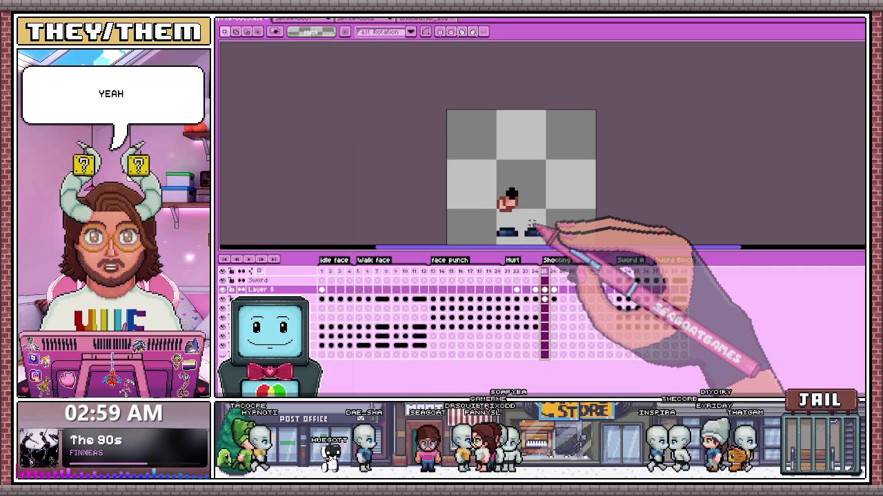
scroll(538, 213, "up", 2)
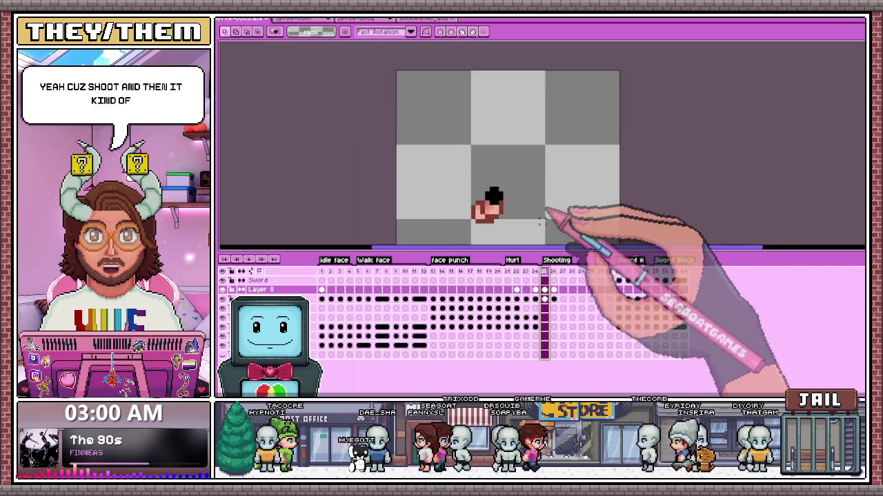
left_click(553, 272)
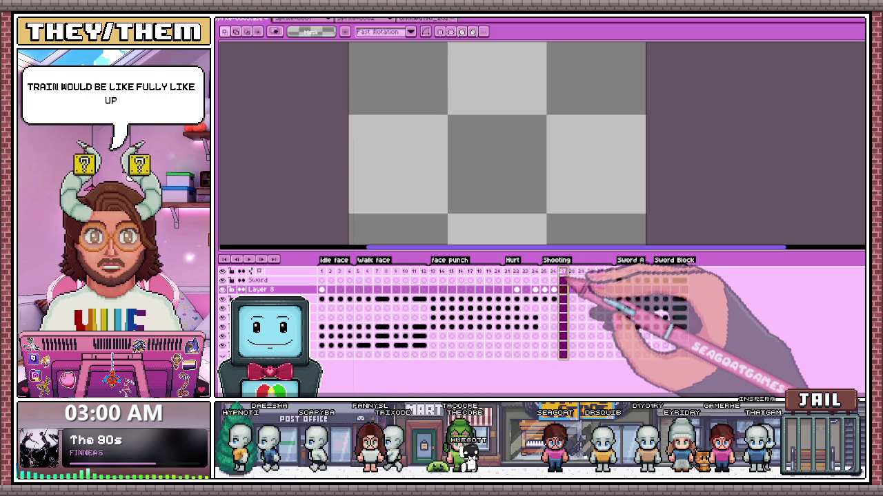
Step: Step back and forth between frames 25 and 26 to compare poses
left_click(544, 271)
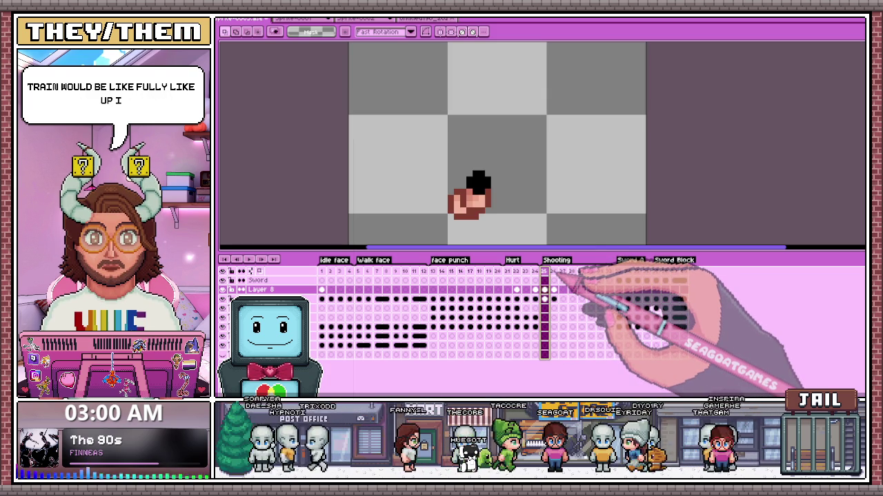
key("Right")
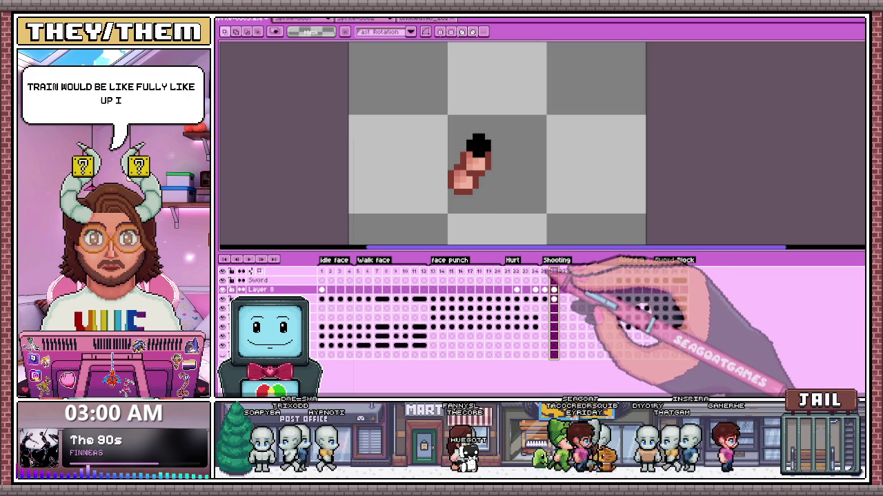
key("Left")
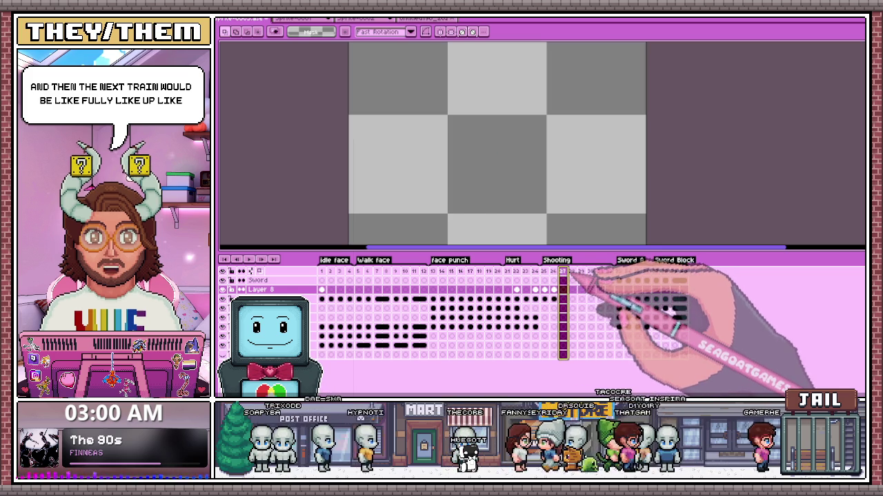
key("Right")
key("Left")
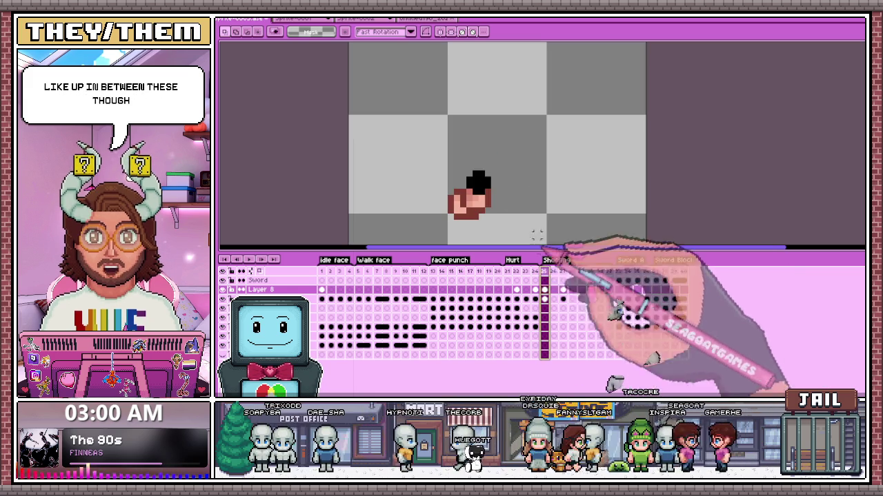
scroll(425, 131, "down", 2)
scroll(426, 131, "up", 1)
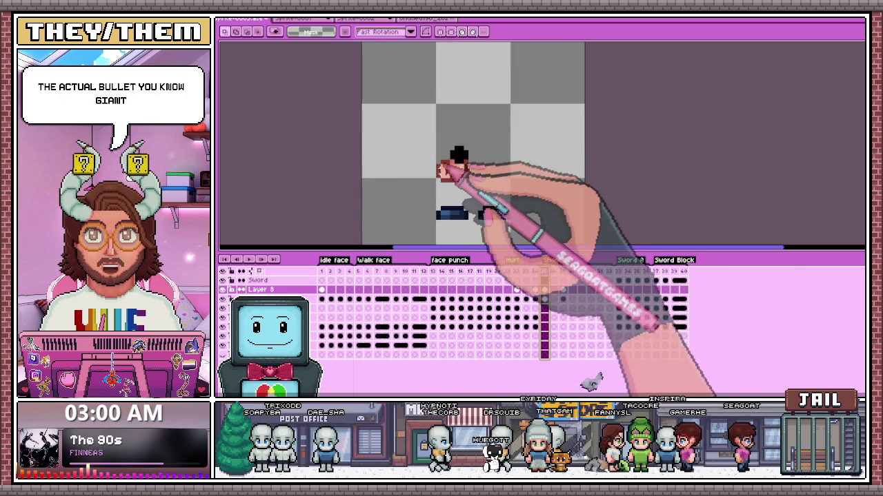
Step: Select the head on frame 25 and paste it onto frame 26
left_click(542, 298)
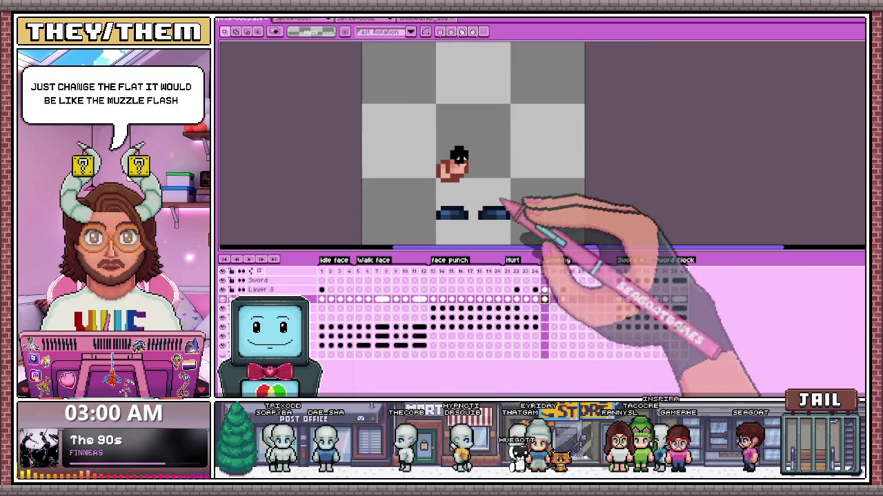
left_click_drag(384, 93, 544, 249)
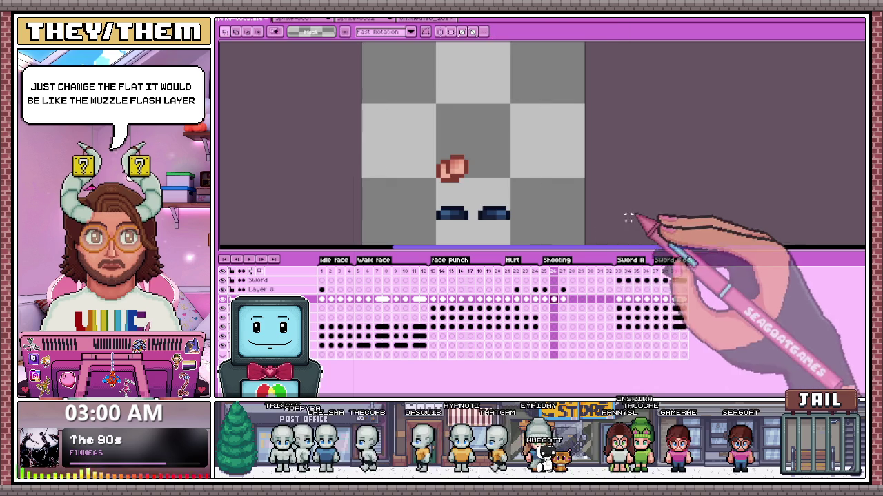
left_click(544, 290)
left_click_drag(429, 127, 480, 171)
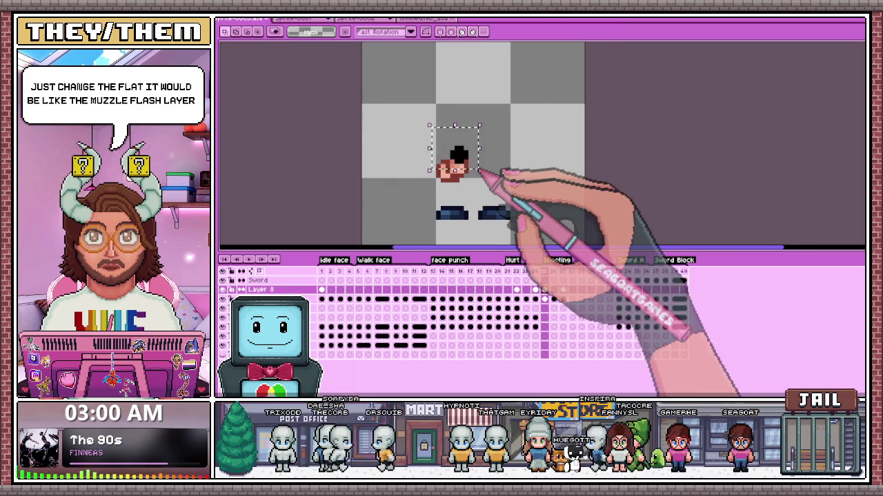
left_click(554, 290)
key("ctrl+v")
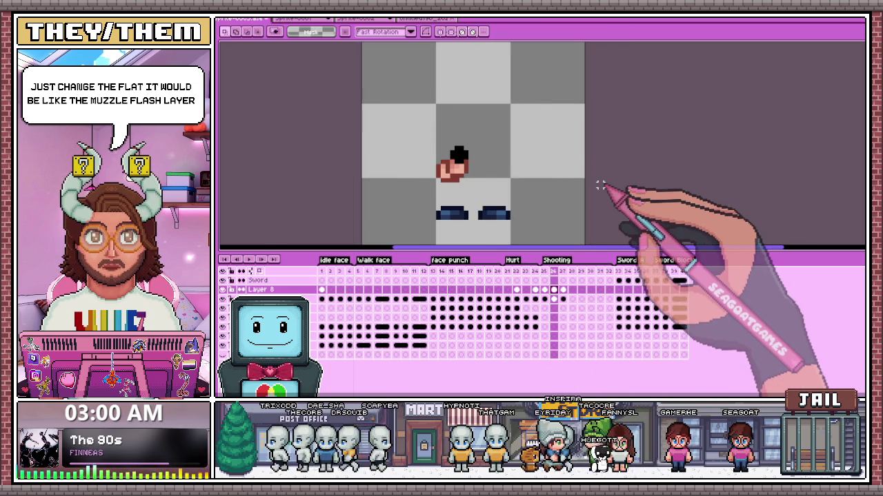
Step: Paint white across the top of the black shape by the hand
key("b")
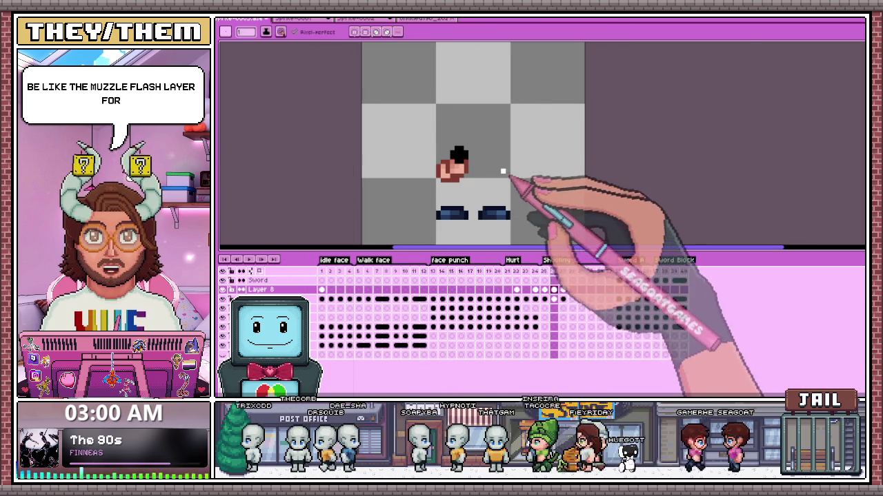
scroll(488, 166, "up", 3)
left_click(413, 146)
mouse_move(413, 146)
left_mouse_down()
mouse_move(416, 125)
mouse_move(414, 157)
mouse_move(411, 150)
mouse_move(441, 150)
left_mouse_up()
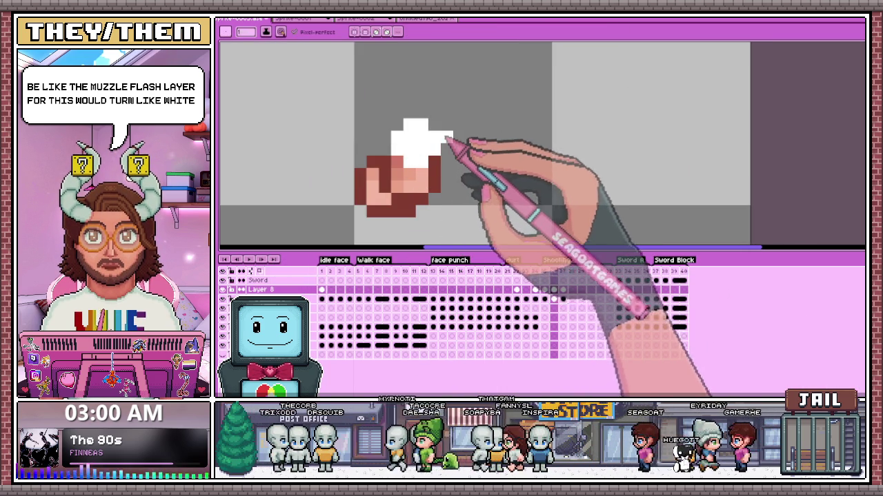
scroll(447, 143, "down", 3)
scroll(462, 138, "down", 1)
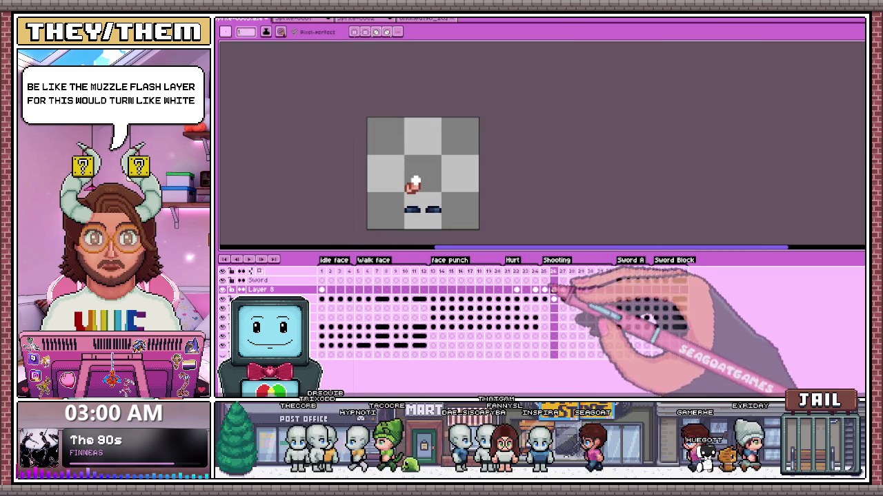
Step: Go to frame 26 and zoom in to inspect the muzzle flash
left_click(554, 272)
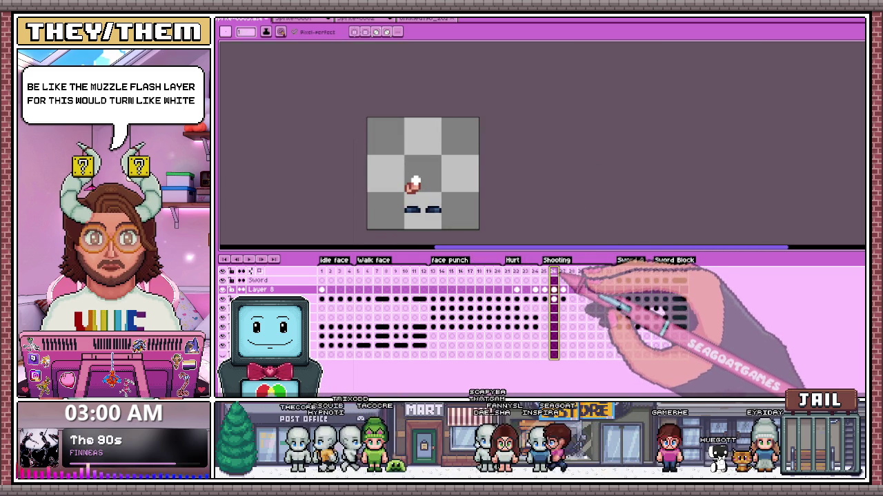
scroll(414, 184, "up", 2)
scroll(403, 175, "up", 2)
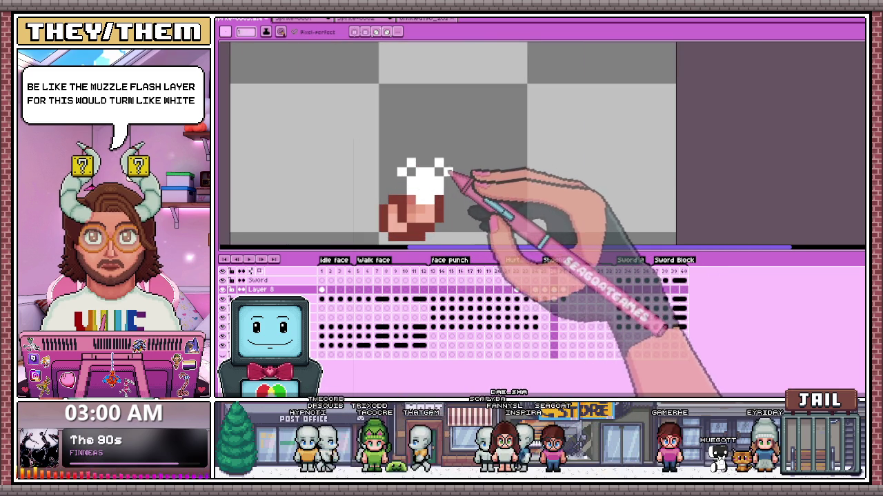
scroll(450, 176, "down", 2)
scroll(455, 196, "up", 1)
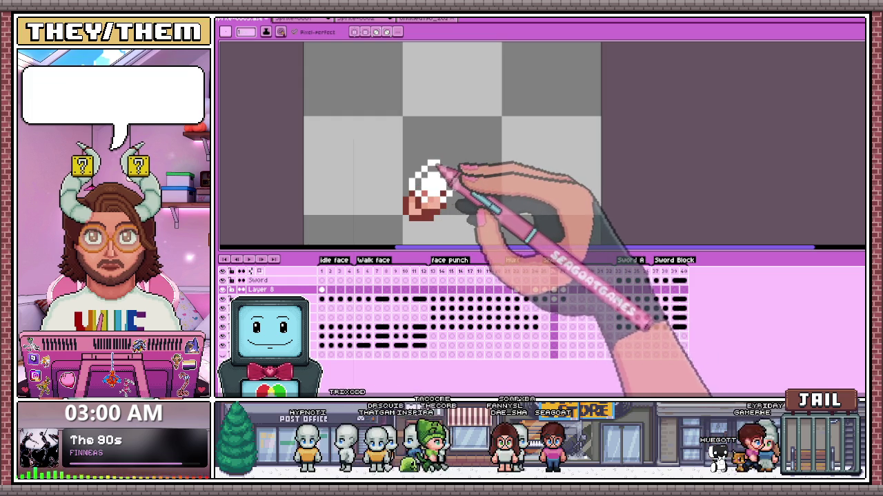
scroll(437, 204, "down", 2)
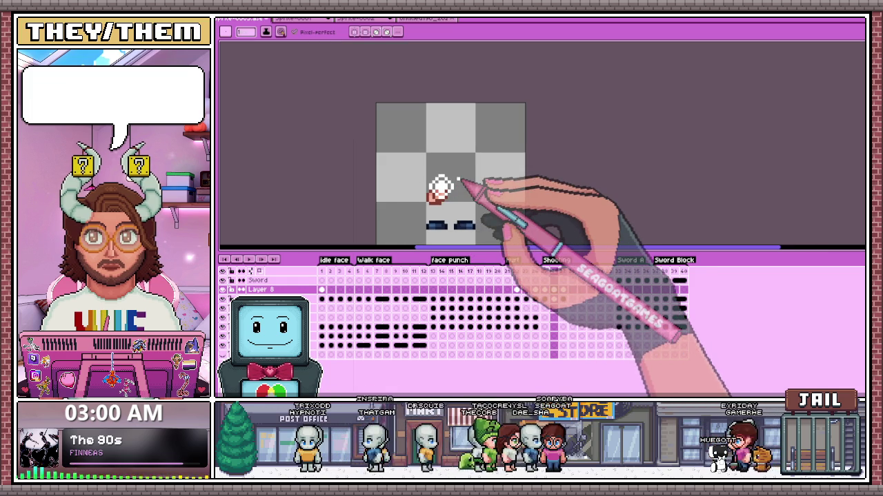
scroll(455, 180, "up", 1)
scroll(434, 181, "up", 2)
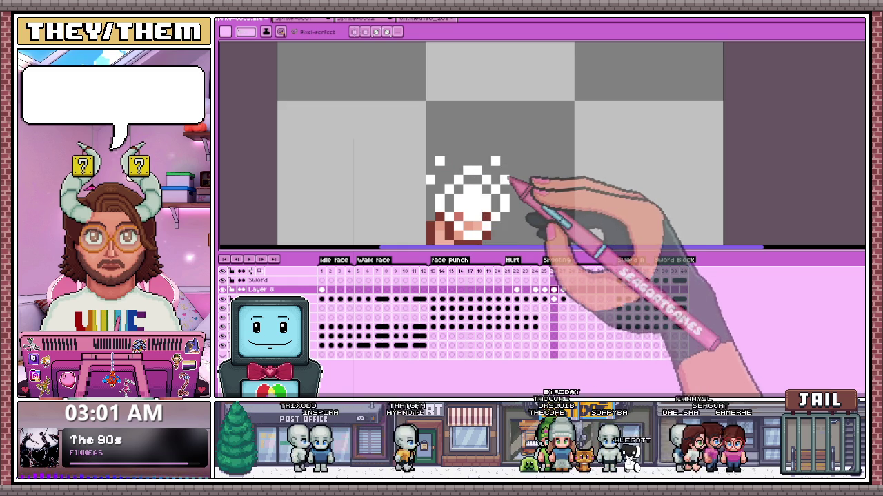
scroll(512, 166, "down", 1)
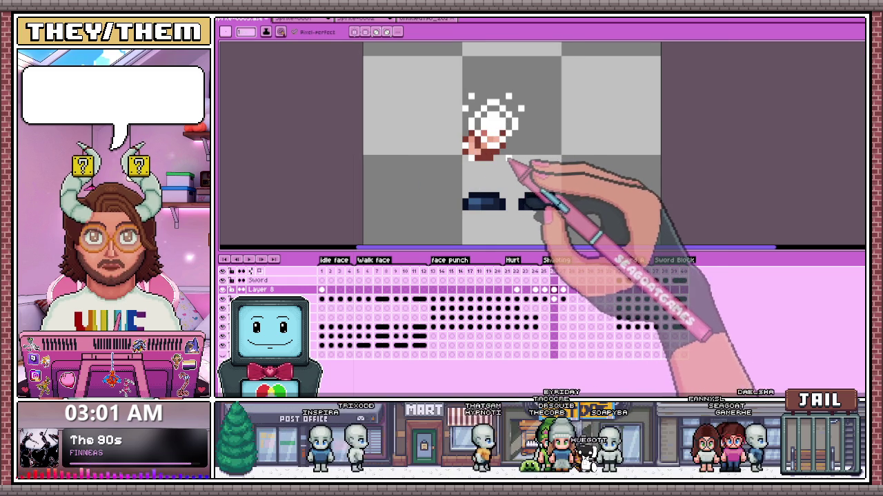
Step: Replace the scattered sparkles with three white sparkle pixels around the flash
key("b")
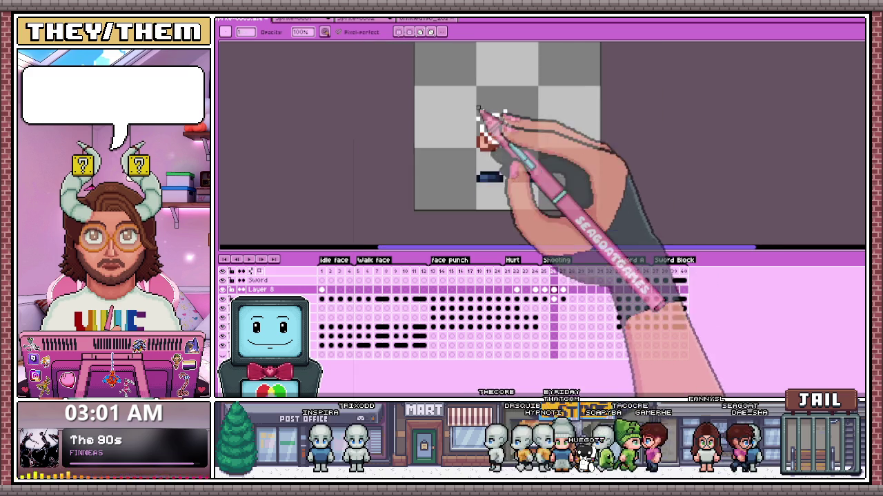
key("ctrl+z")
scroll(526, 127, "up", 1)
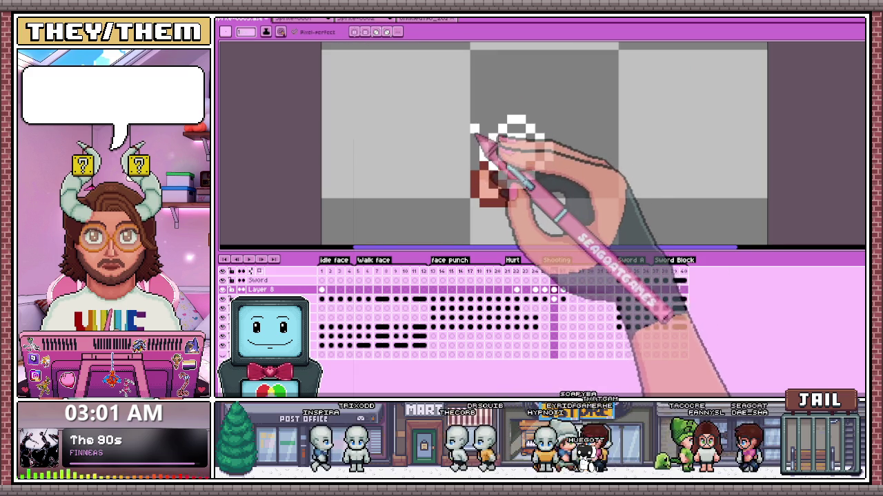
left_click(493, 111)
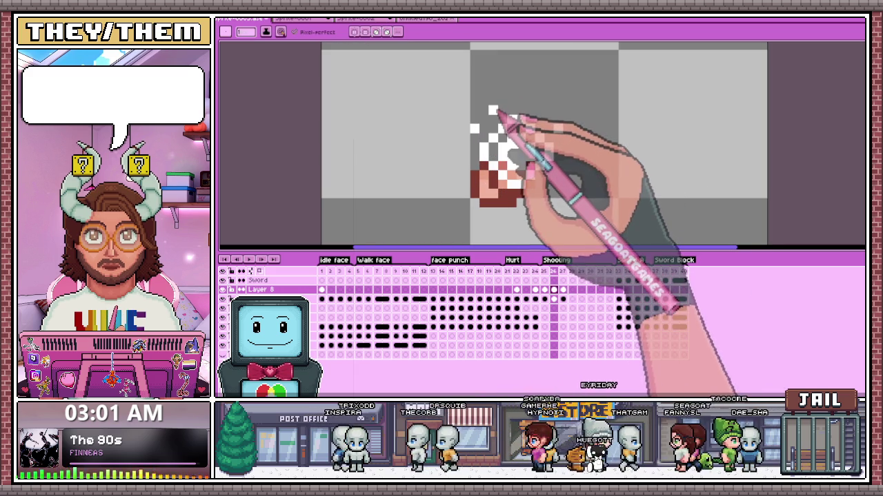
left_click(548, 118)
left_click(539, 110)
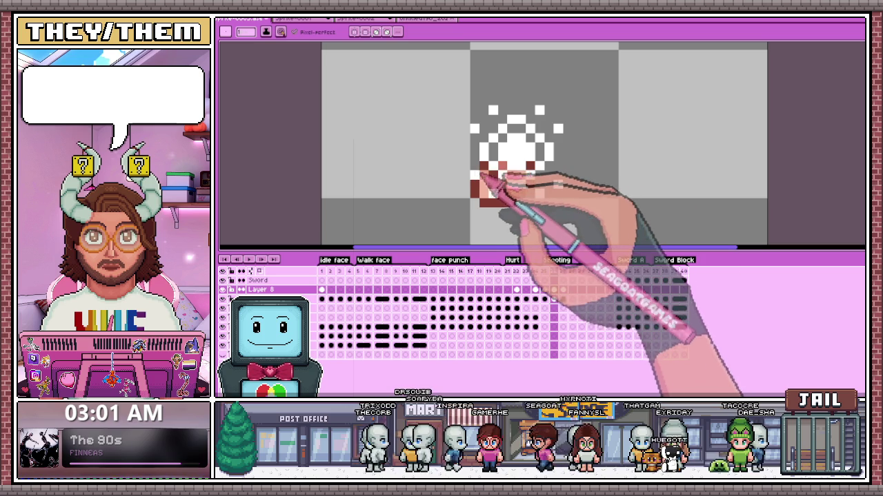
scroll(497, 172, "down", 1)
scroll(516, 171, "down", 1)
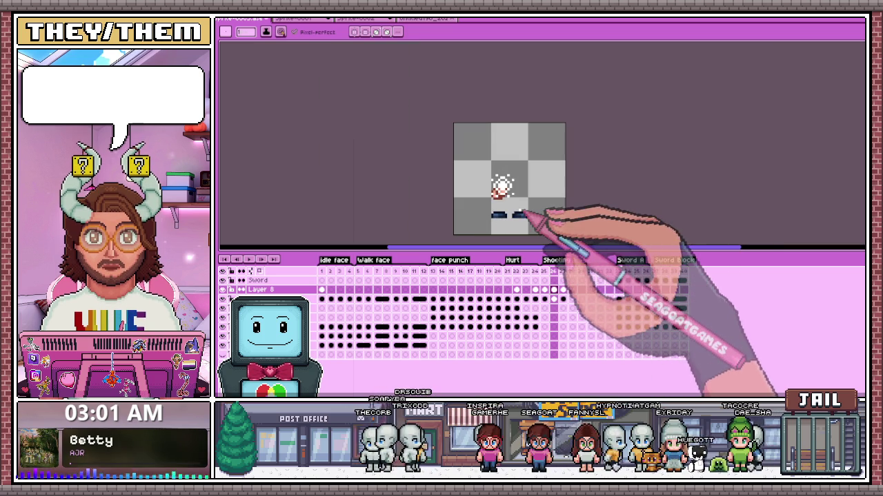
scroll(507, 162, "up", 1)
Step: Play the Shooting animation to preview the muzzle flash
left_click_drag(544, 271, 562, 271)
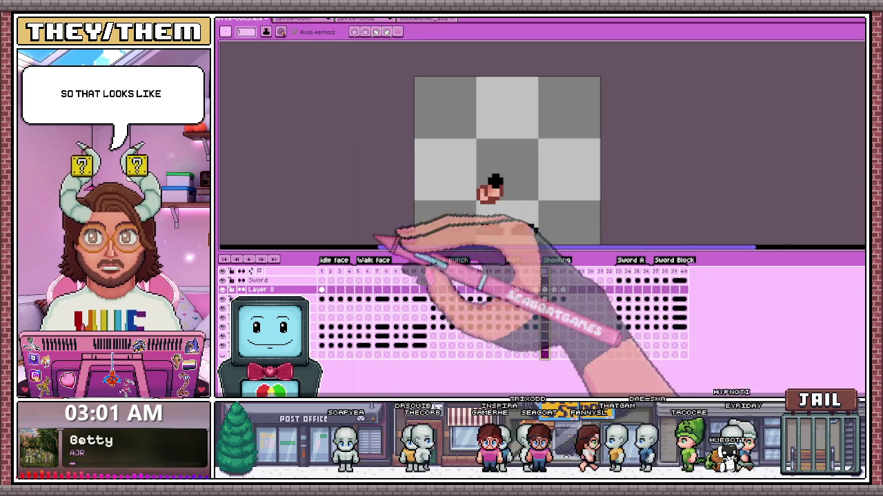
key("Return")
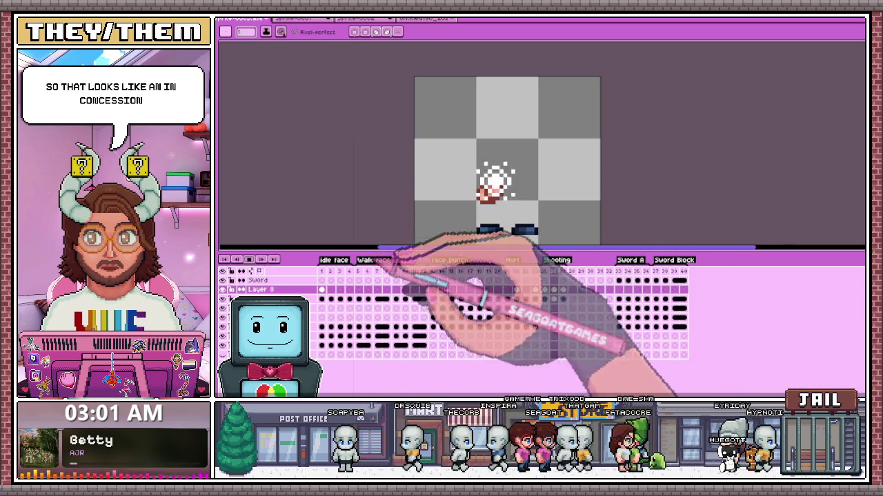
scroll(507, 145, "up", 2)
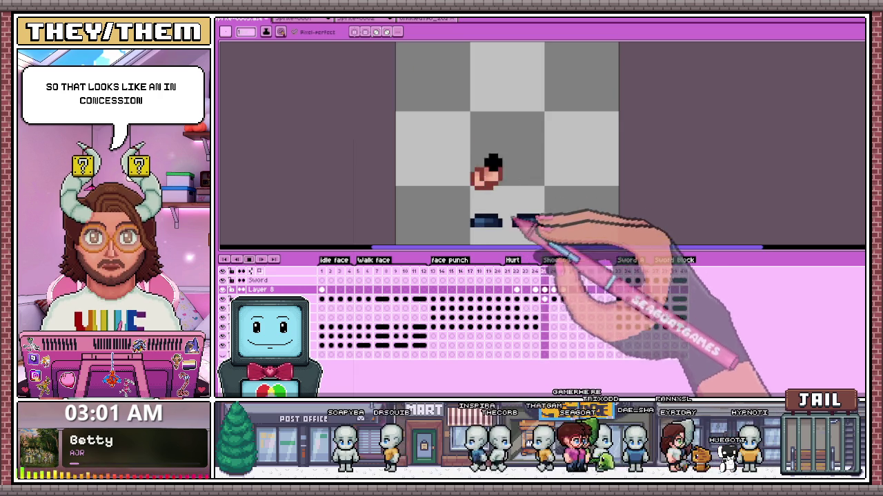
scroll(524, 220, "down", 2)
scroll(535, 211, "up", 2)
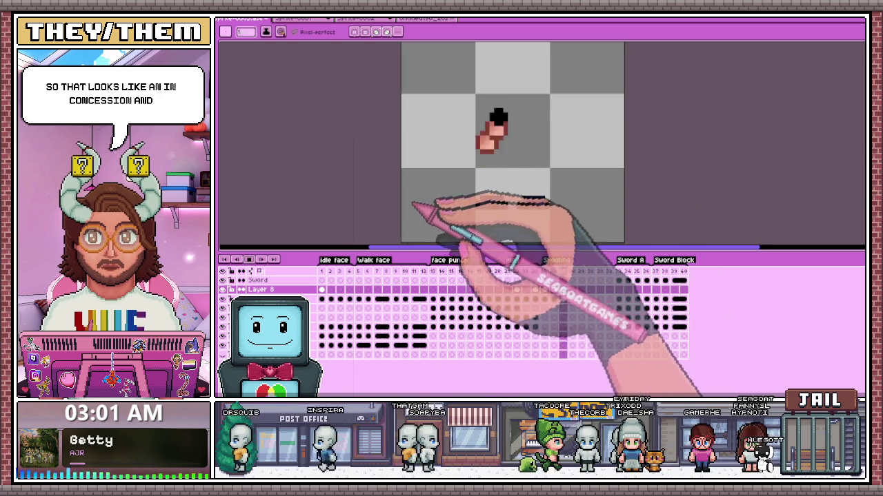
key("Return")
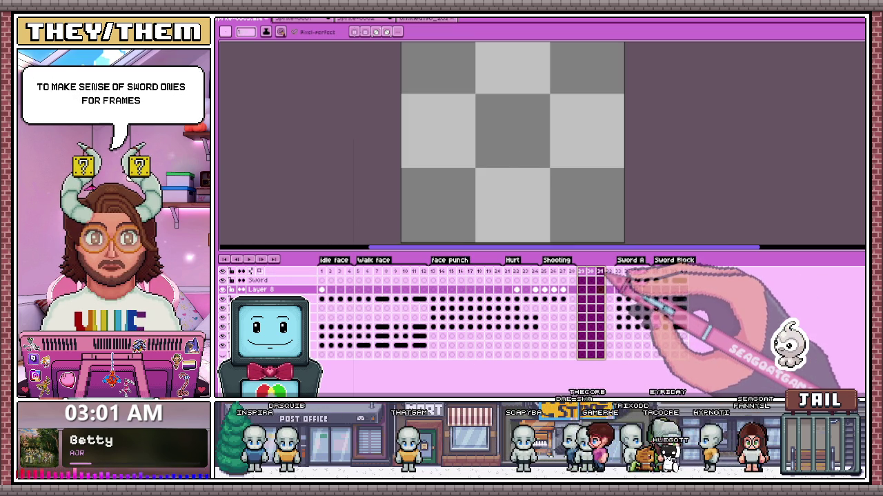
Step: Delete the empty frames 29–32 and review frames 25–27
key("Delete")
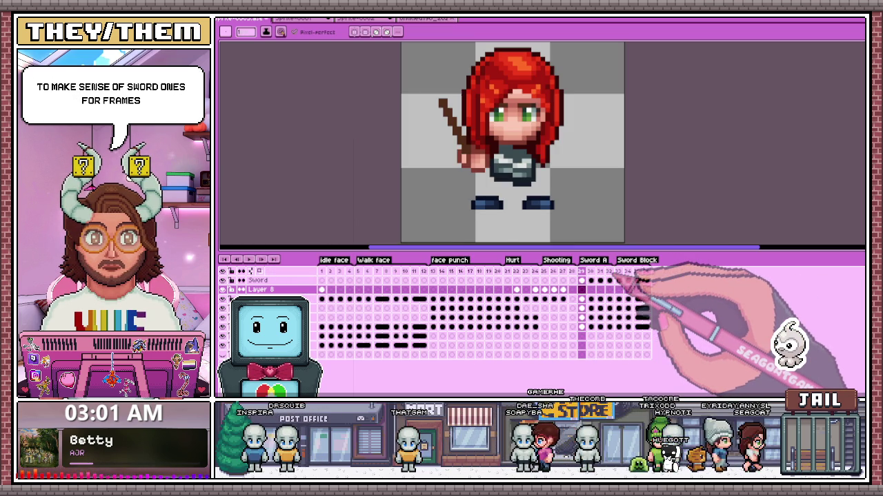
left_click(553, 280)
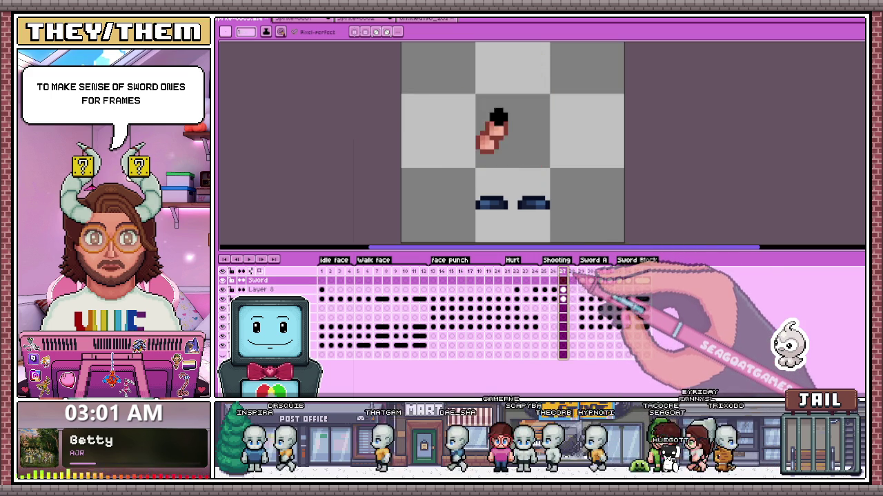
left_click(563, 289)
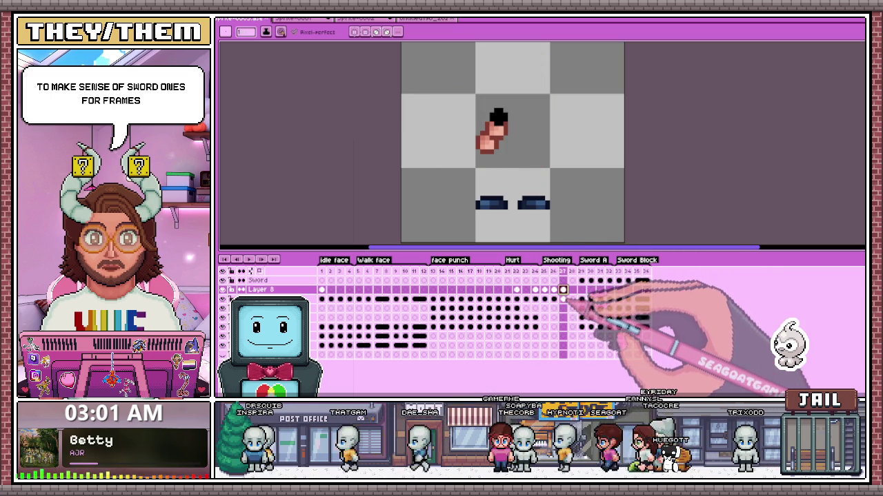
left_click(544, 299)
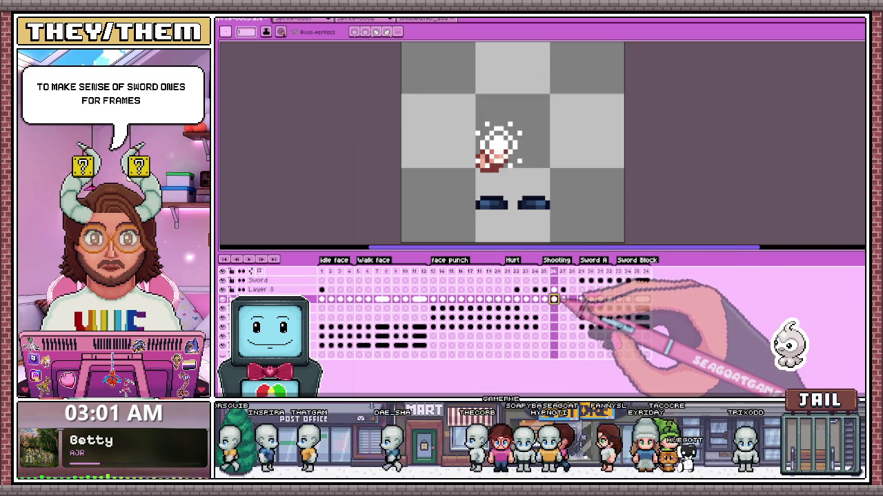
left_click(563, 299)
Step: Shift the left foot on frame 27 a few pixels outward
key("m")
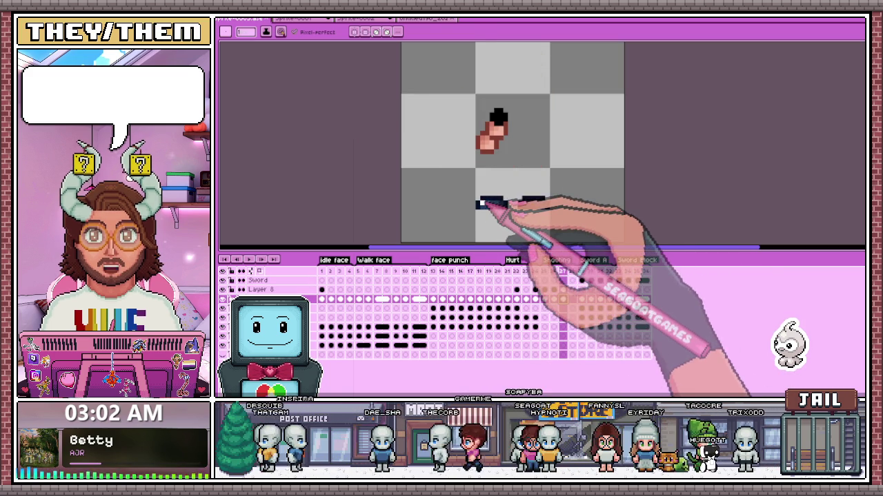
left_click_drag(451, 182, 511, 221)
key("Left")
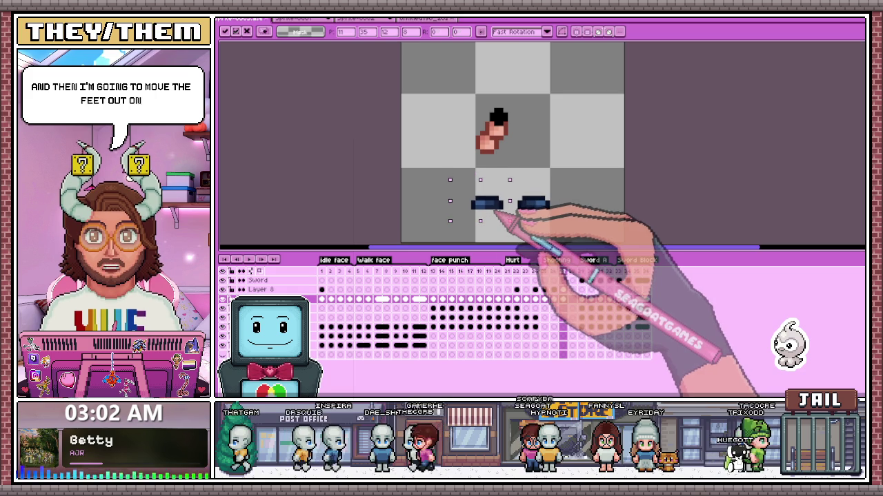
left_click_drag(512, 185, 555, 214)
key("Right")
key("Right")
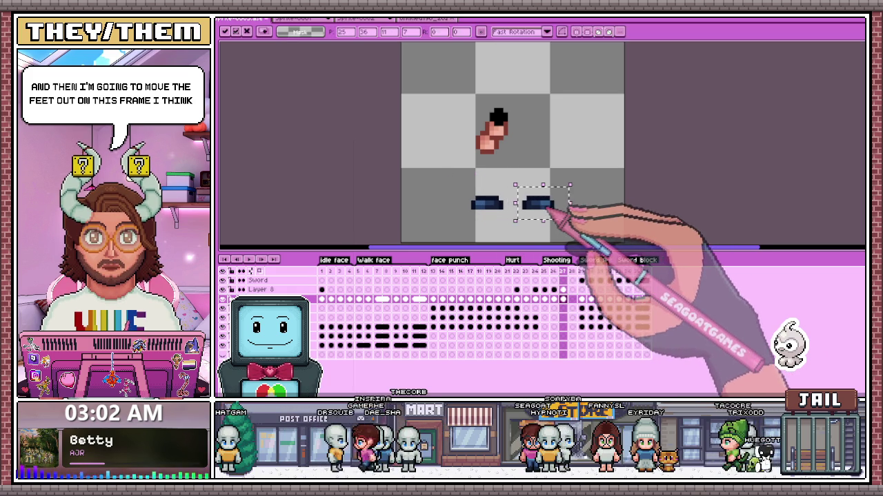
key("ctrl+d")
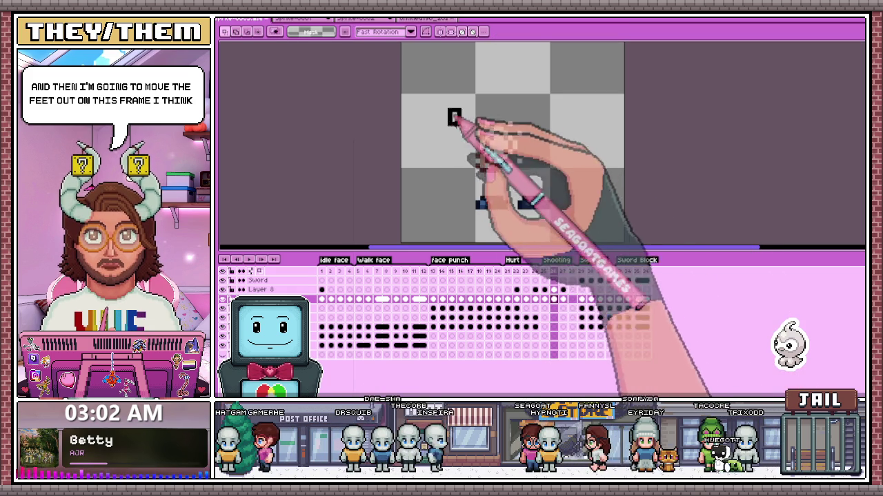
Step: Delete the head pixels from frame 27 and compare frames 26 and 27
left_click_drag(446, 107, 551, 187)
key("Delete")
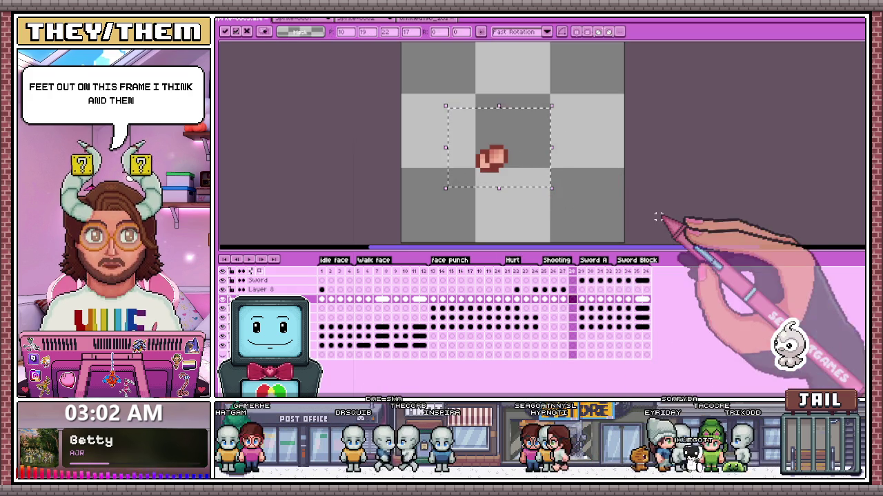
left_click(545, 290)
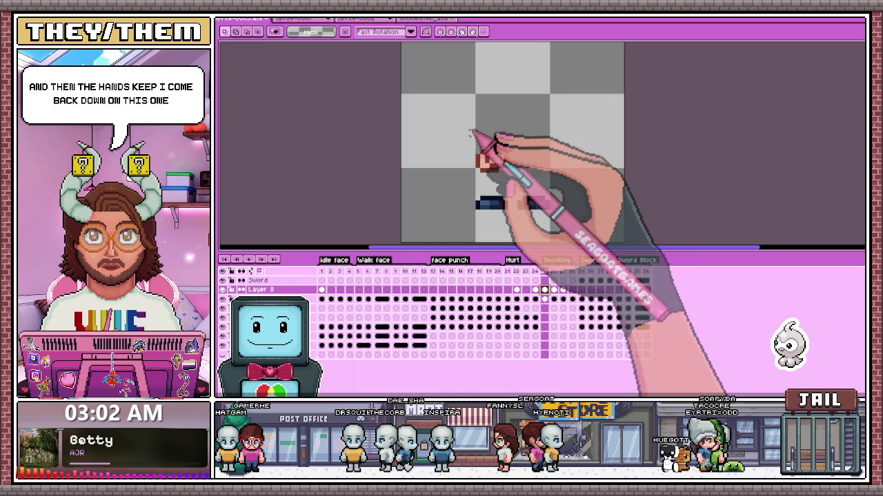
left_click(553, 299)
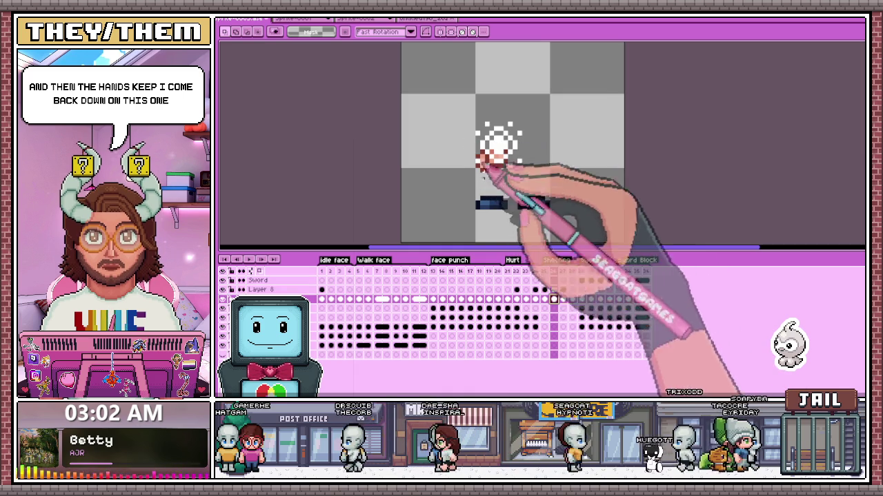
Step: Drag the Layer 8 head piece on frame 26 toward the canvas centre, then compare neighbouring frames
left_click(544, 289)
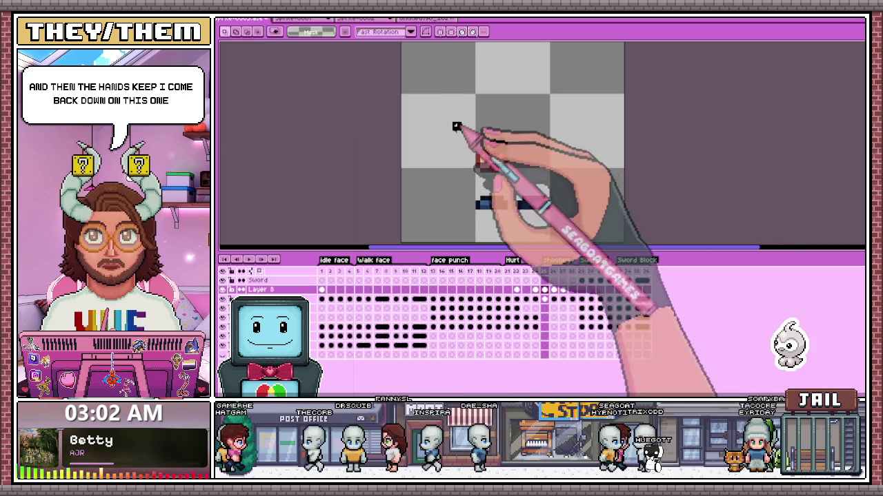
left_click_drag(450, 120, 518, 173)
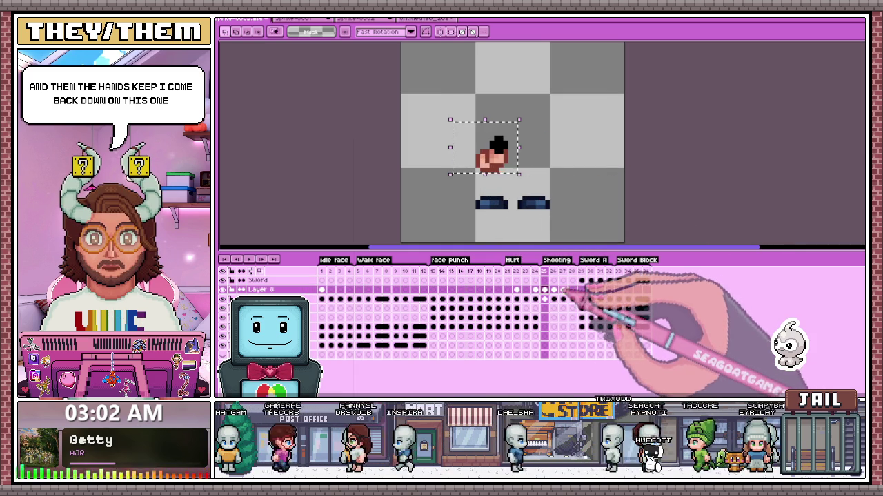
left_click_drag(495, 141, 499, 148)
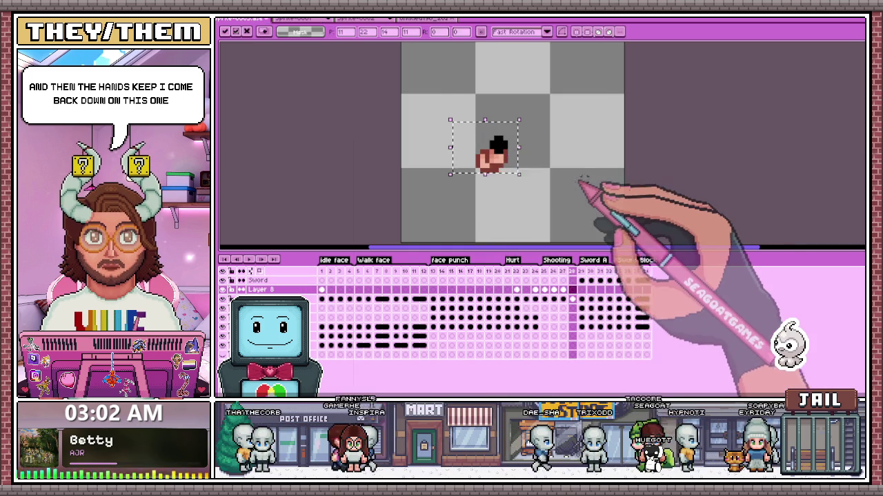
left_click(553, 289)
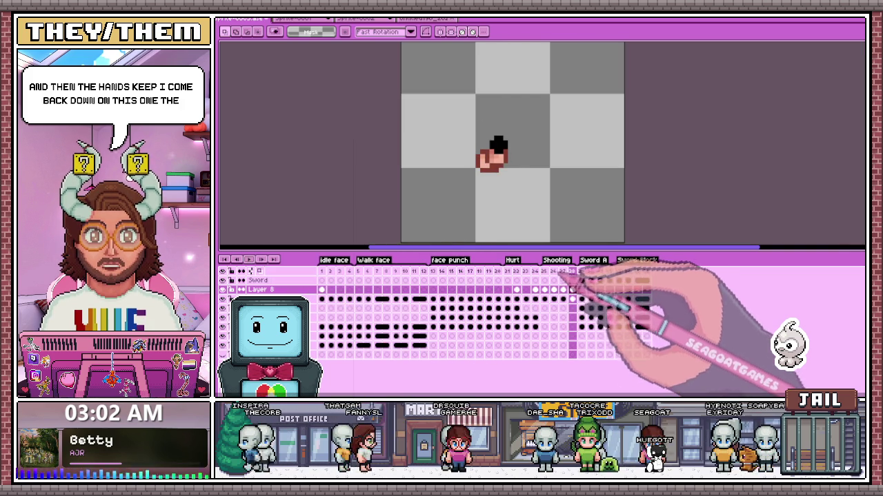
left_click(554, 289)
left_click(563, 299)
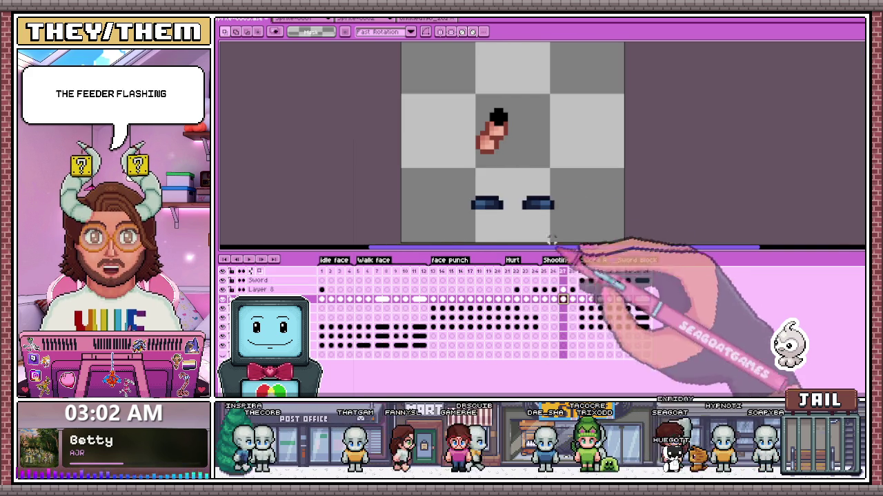
Step: Adjust the boots on frame 27 and step through the Shooting frames to check them
left_click_drag(441, 181, 579, 240)
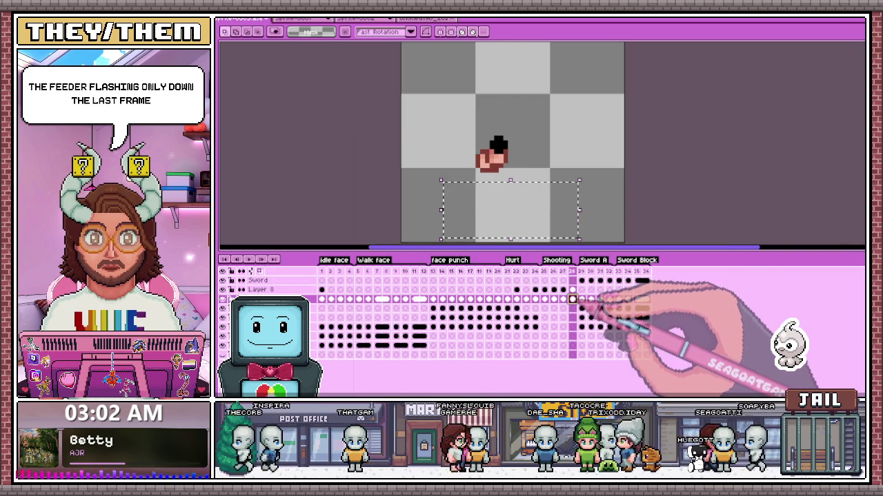
key("ctrl+v")
key("Return")
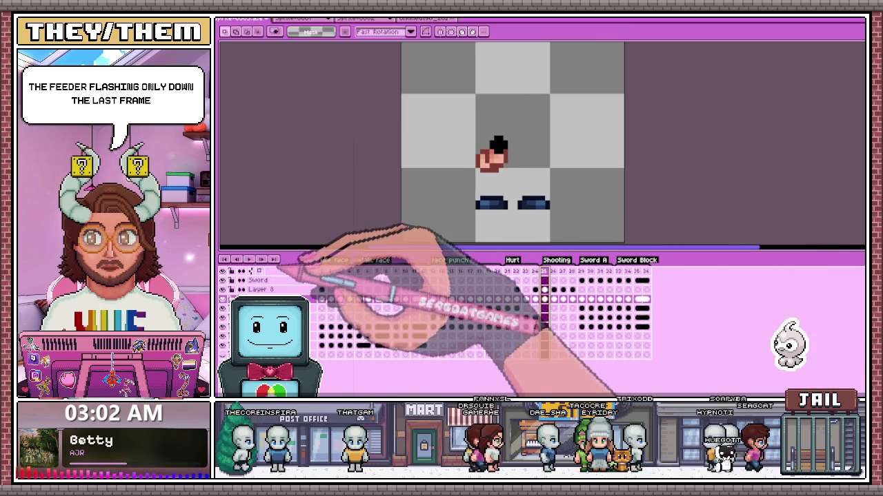
left_click(554, 290)
left_click(572, 299)
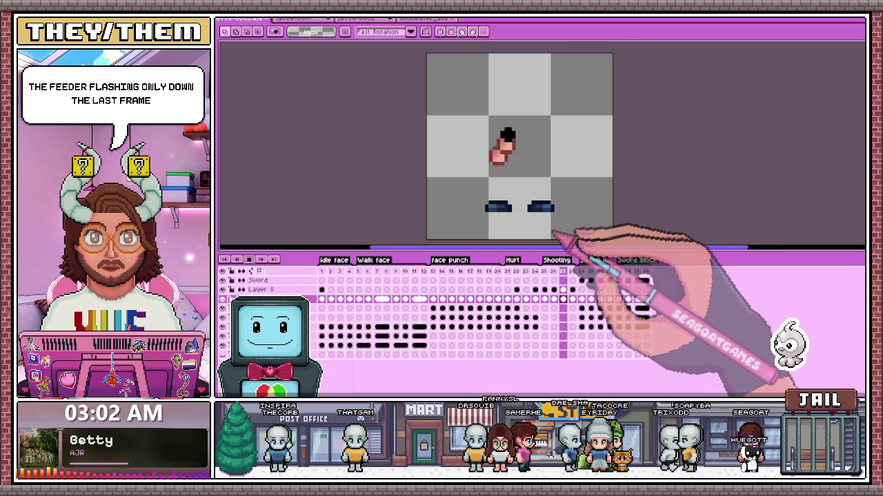
key("Right")
key("Right")
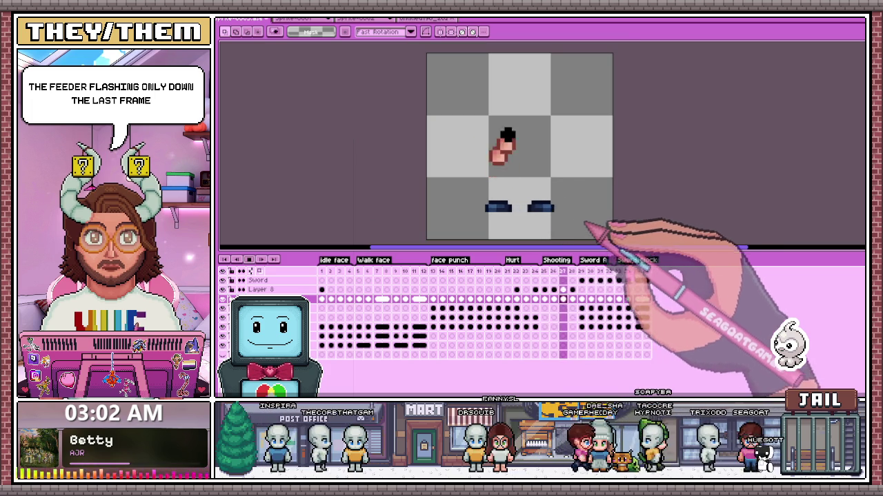
key("Left")
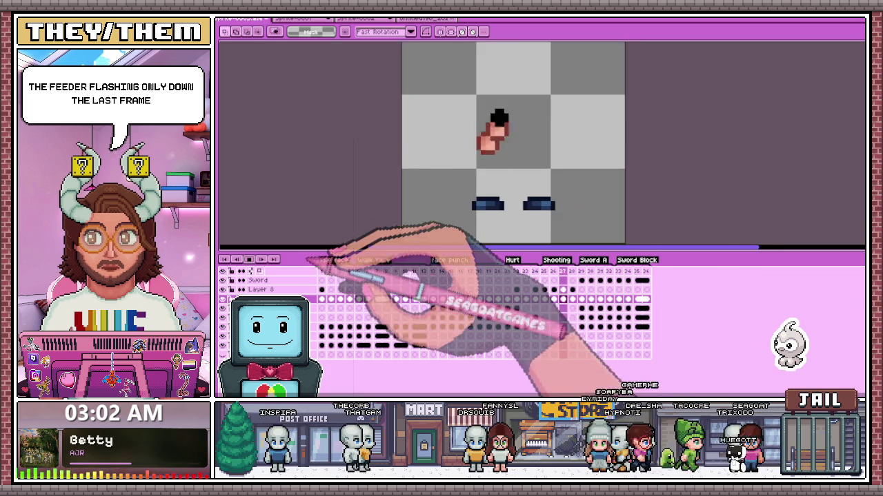
left_click(563, 298)
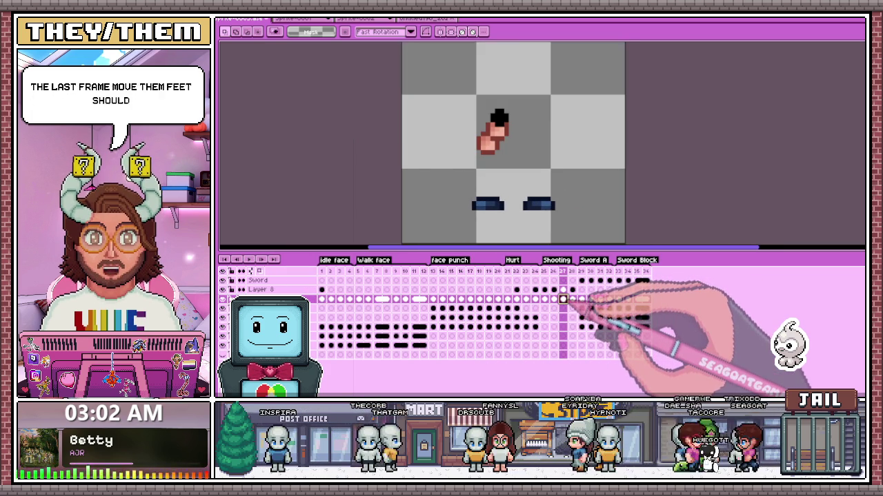
left_click(572, 299)
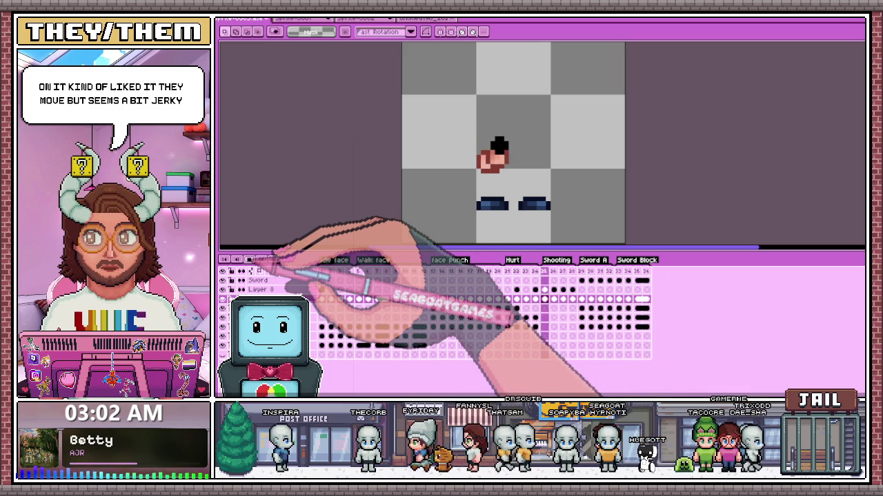
Step: Push the left boot on frame 28 and the right boot on frame 26 outward
mouse_move(466, 184)
left_mouse_down()
mouse_move(512, 211)
mouse_move(486, 204)
mouse_move(562, 221)
mouse_move(542, 204)
left_mouse_up()
left_click(554, 299)
mouse_move(446, 176)
left_mouse_down()
mouse_move(510, 221)
mouse_move(489, 207)
mouse_move(557, 218)
mouse_move(541, 204)
left_mouse_up()
key("ctrl+d")
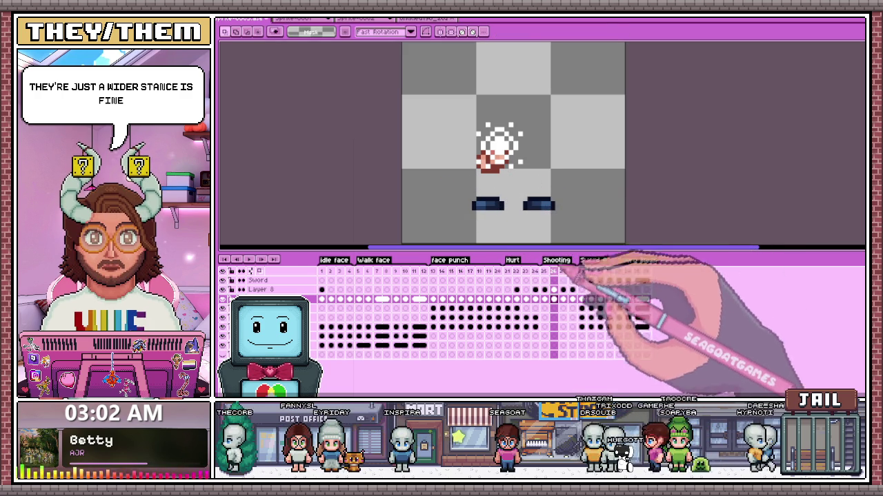
Step: Review the wider stance across the Shooting frames, then compare with a Walk frame
key("period")
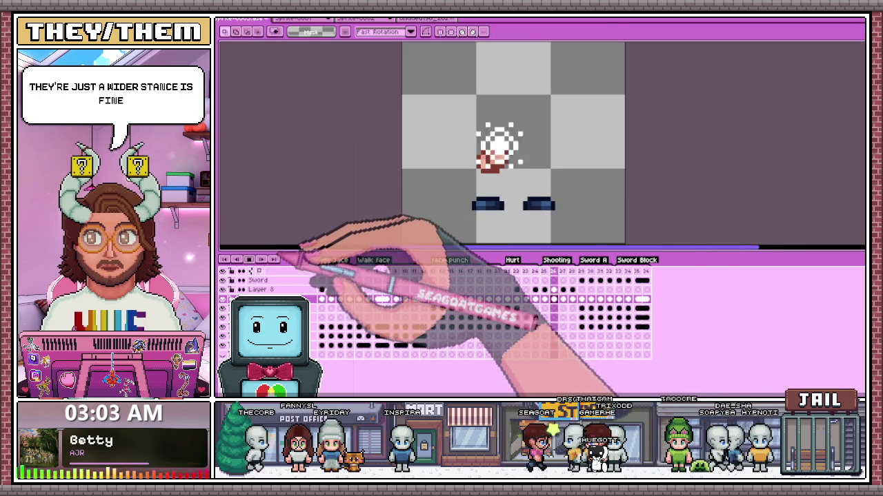
key("period")
scroll(532, 213, "down", 1)
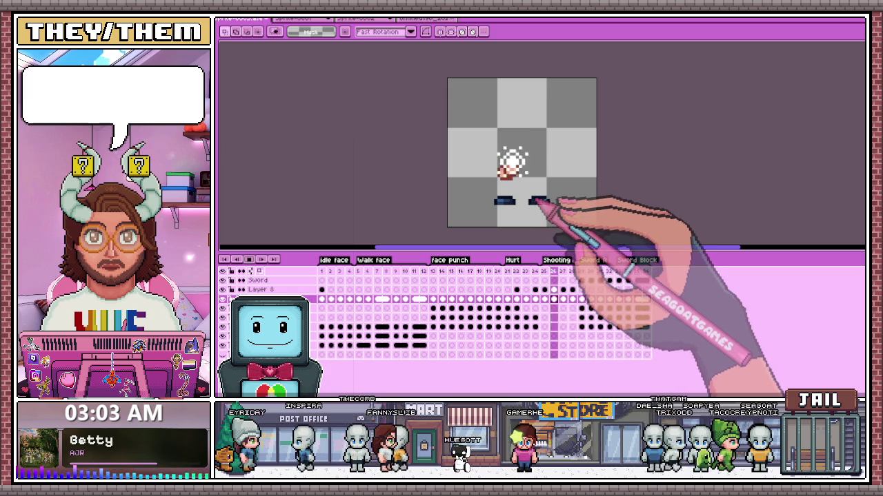
key("Right")
key("Right")
key("Left")
key("Left")
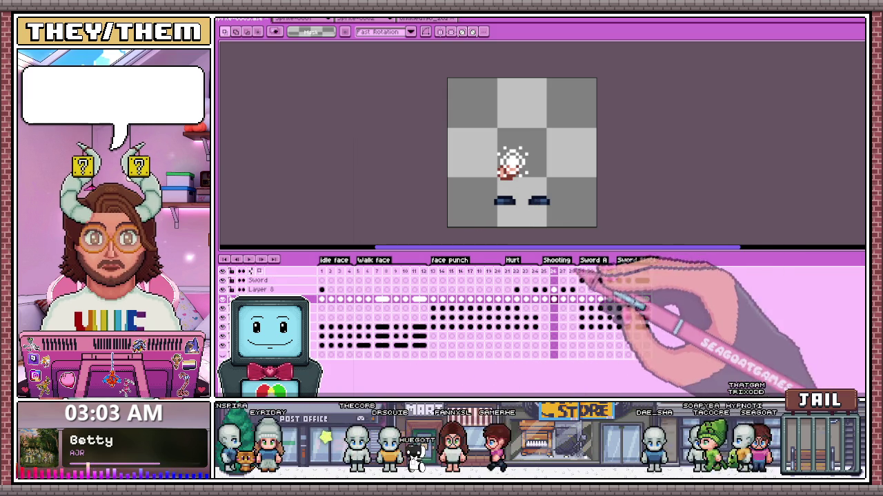
key("Left")
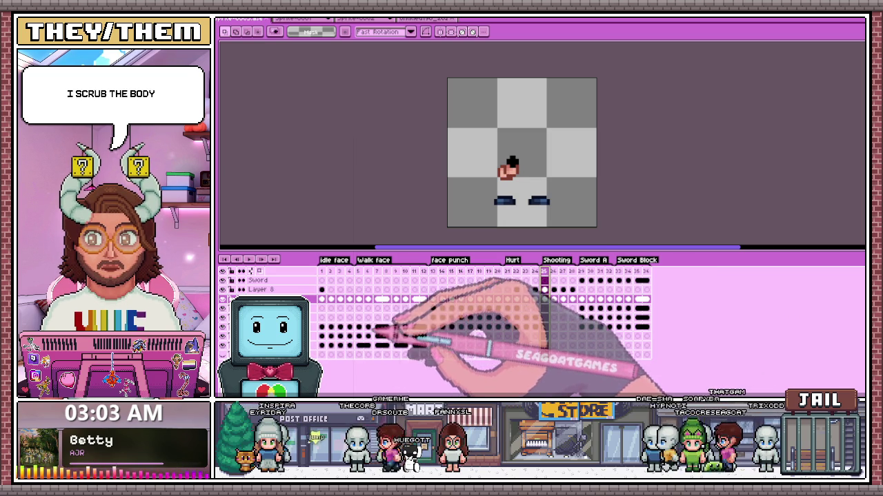
left_click(368, 327)
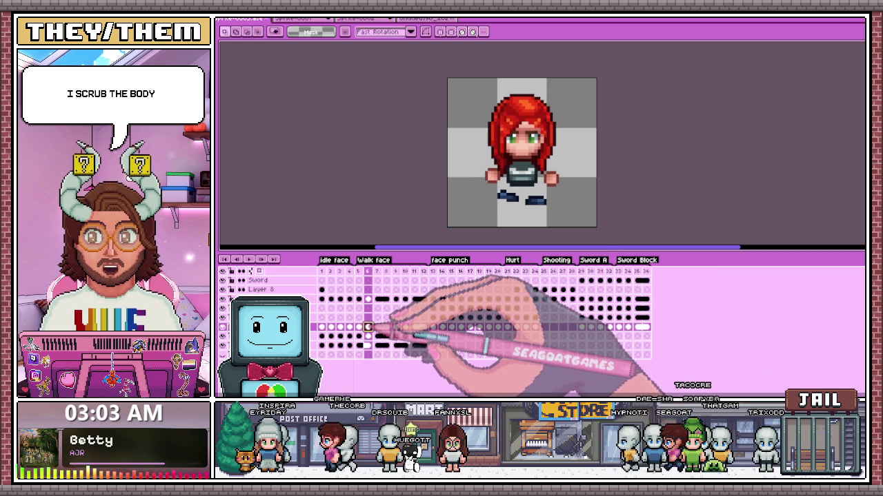
Step: Select all on the gun layer across Shooting frames 25–28, realign the tilted body, and commit
left_click_drag(369, 326, 395, 327)
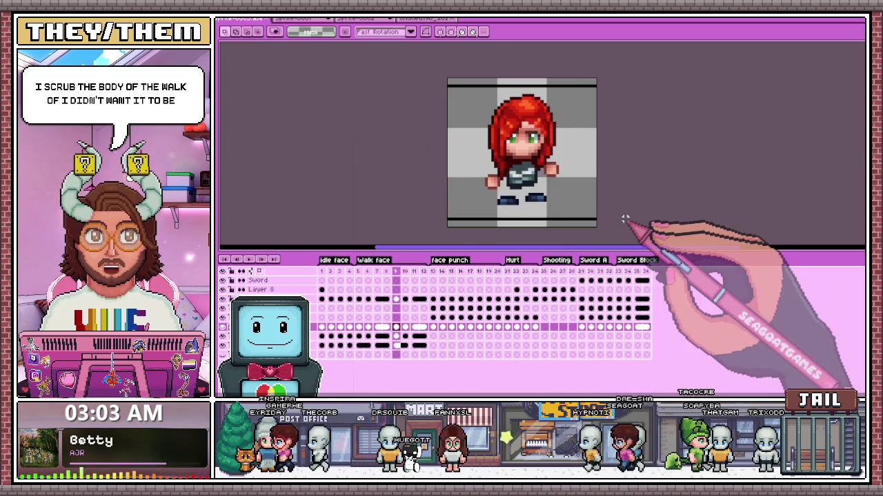
key("ctrl+a")
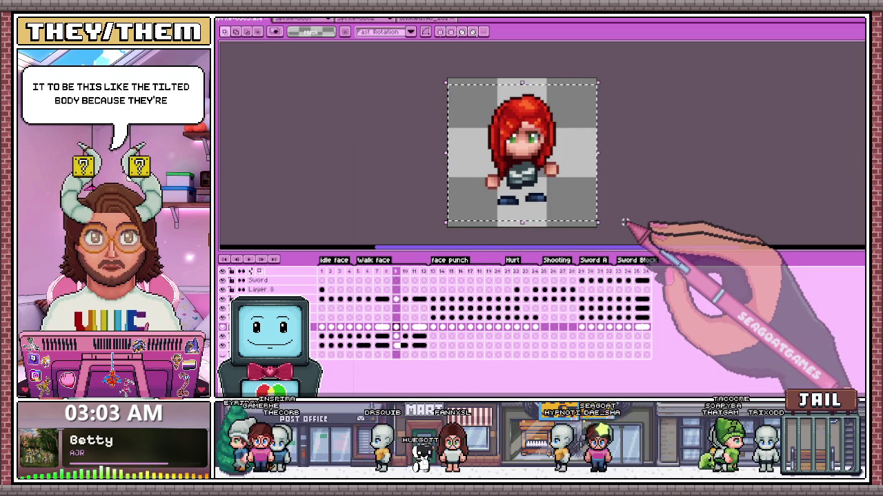
left_click(544, 308)
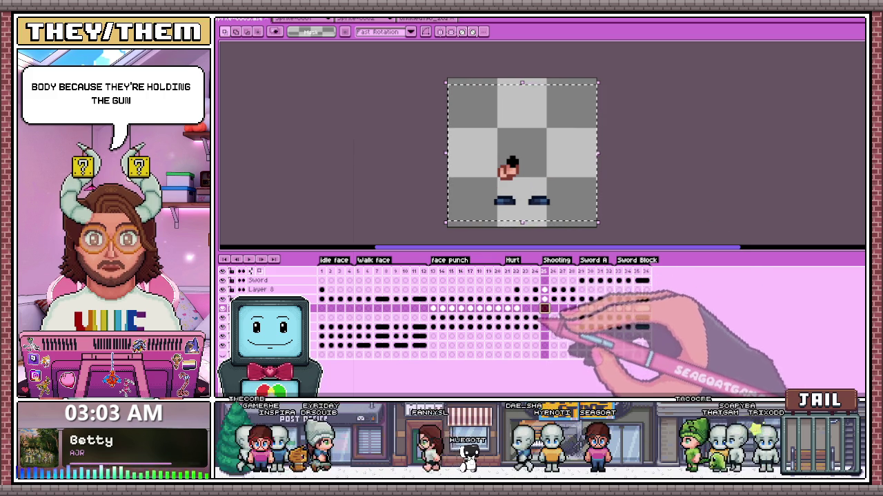
left_click(544, 317)
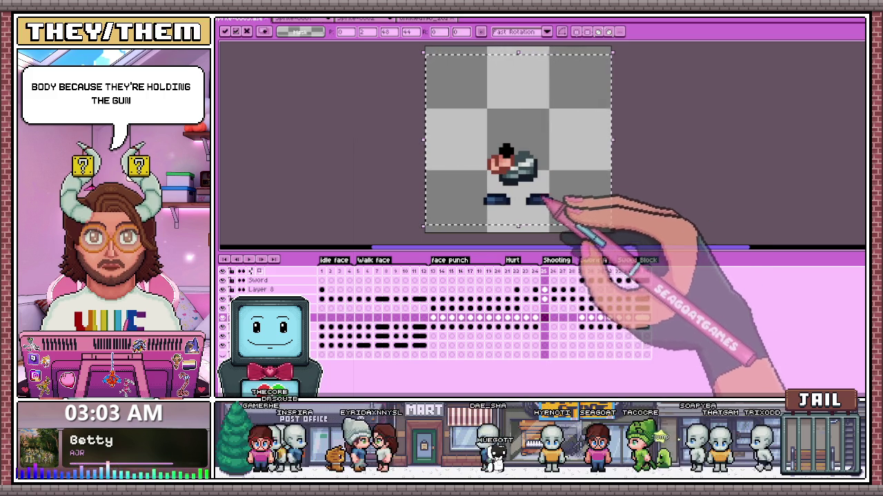
left_click(553, 318)
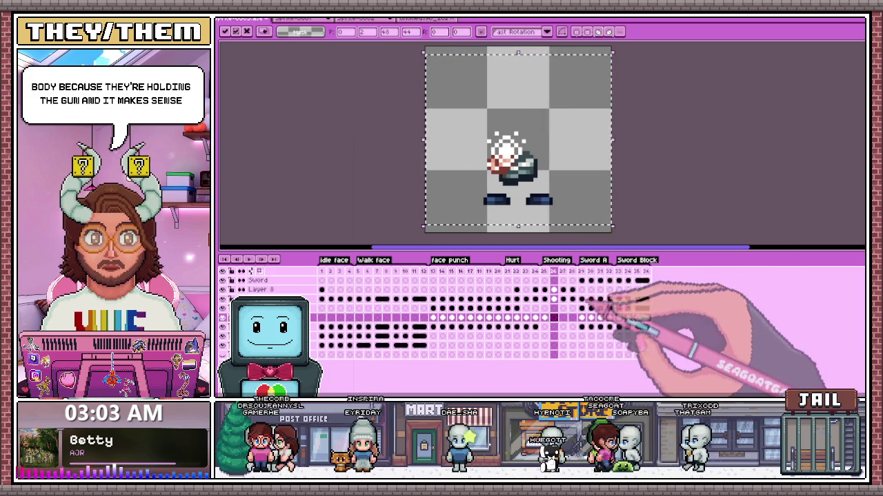
left_click(562, 317)
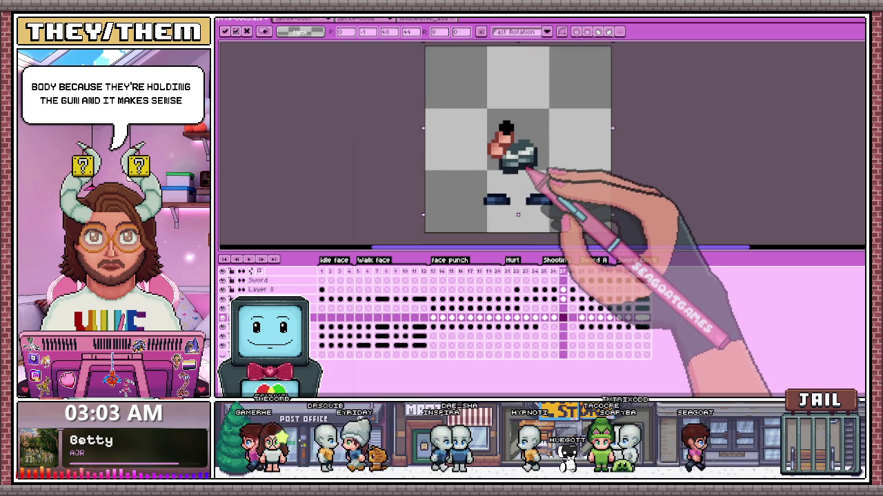
left_click(572, 317)
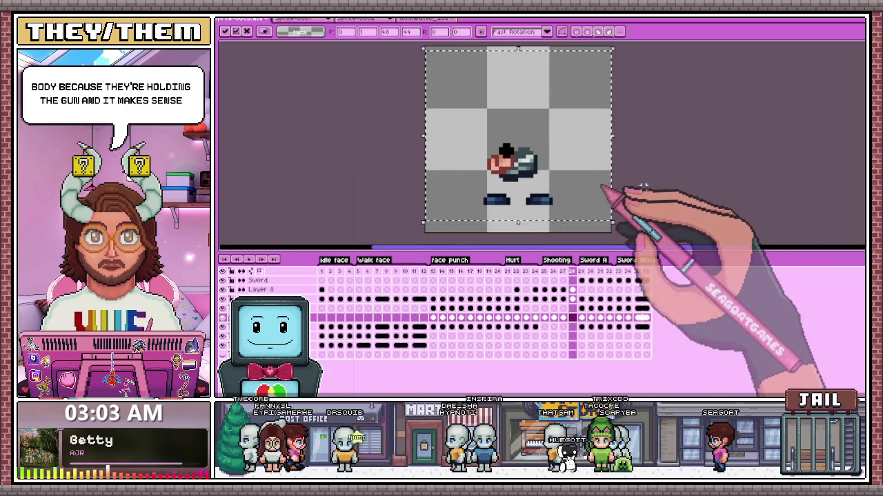
key("Return")
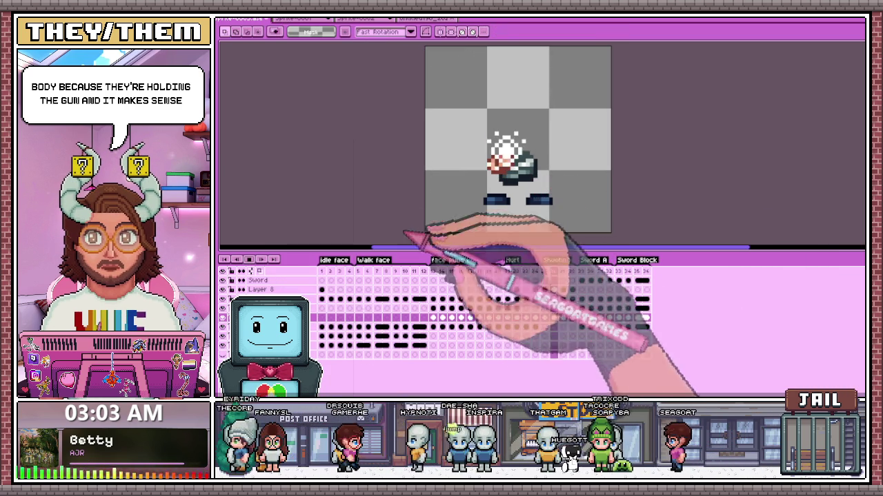
left_click(571, 318)
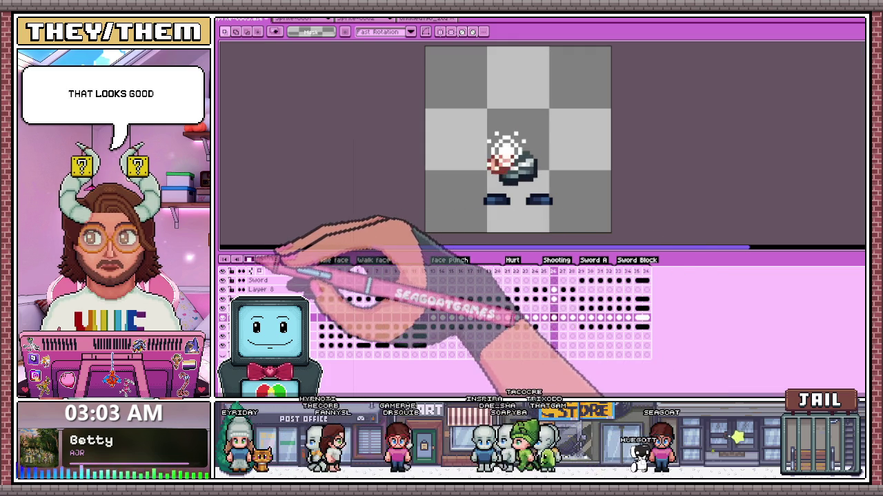
left_click(321, 345)
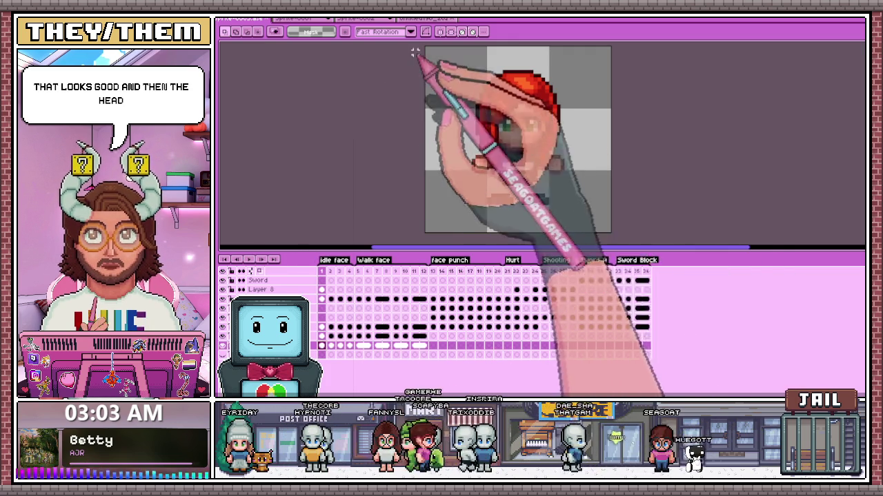
Step: Select the sprite and frame 25 cels, undoing an accidental cel move
left_click_drag(414, 44, 628, 234)
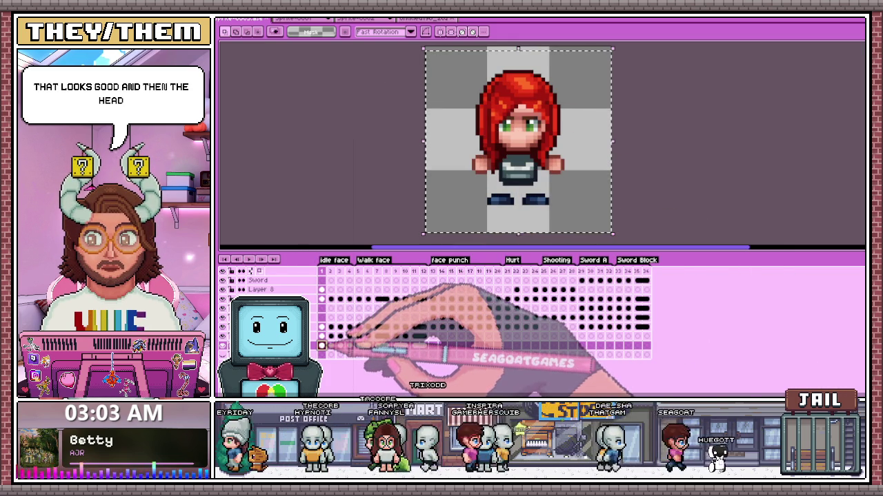
left_click_drag(322, 345, 426, 345)
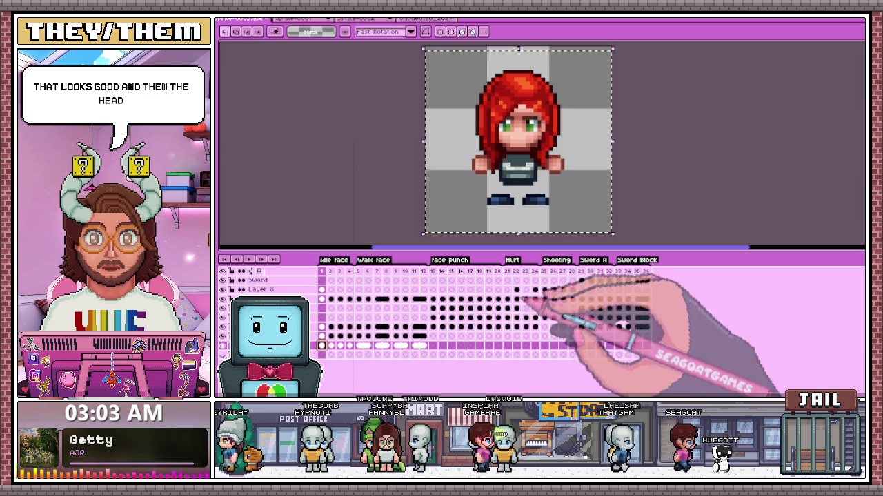
left_click(544, 327)
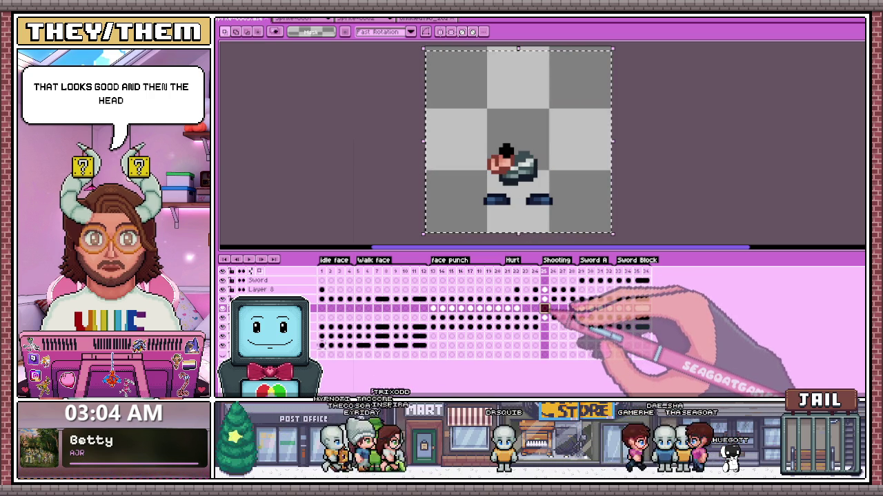
left_click(544, 327)
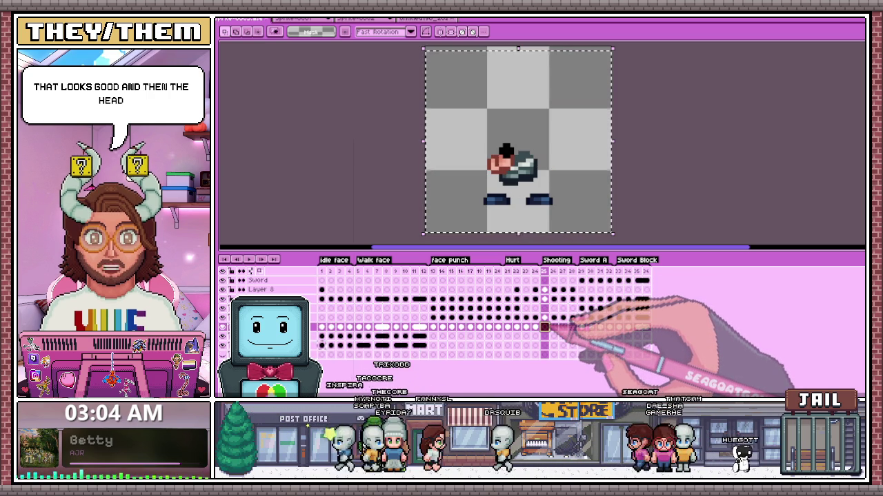
left_click(544, 318)
left_click_drag(425, 68, 594, 219)
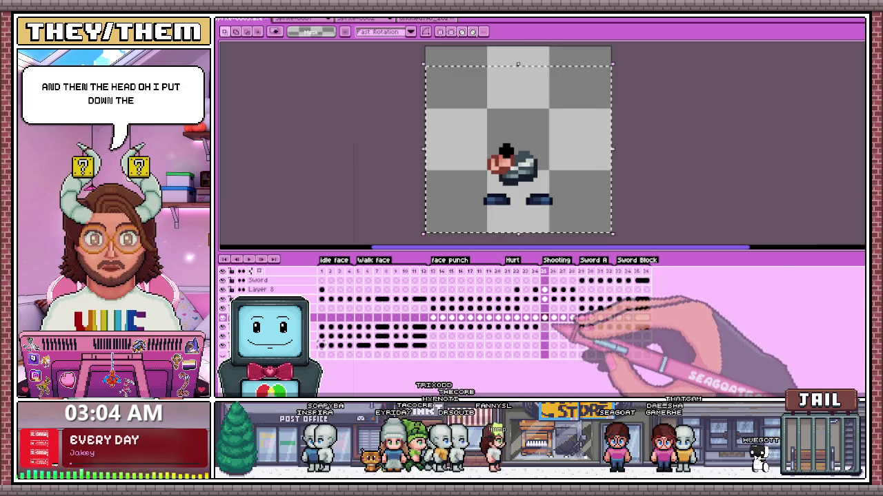
key("ctrl+z")
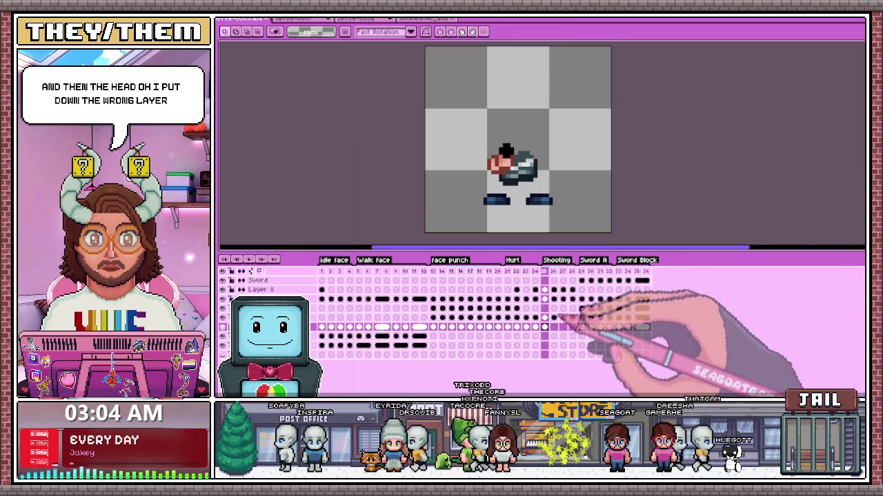
Step: Select the head areas on frames 26 and 27, then paste onto frame 28
left_click(553, 318)
left_click_drag(613, 233, 423, 91)
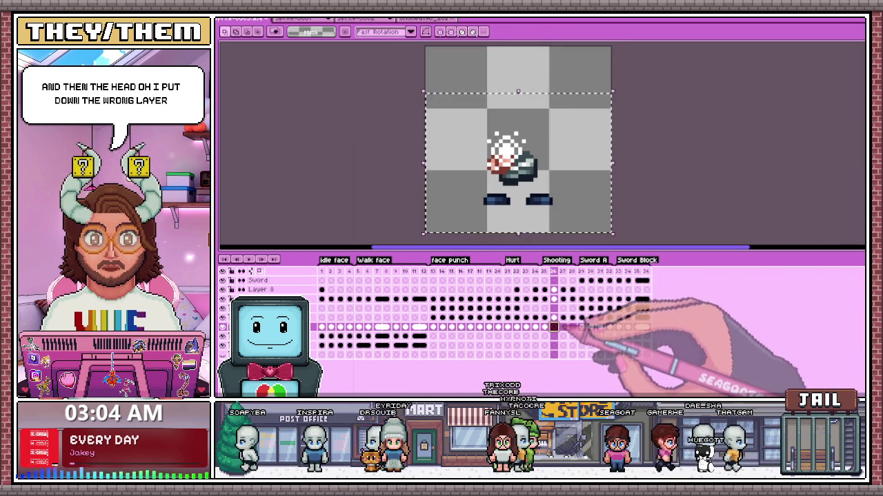
left_click(563, 318)
left_click_drag(424, 96, 612, 234)
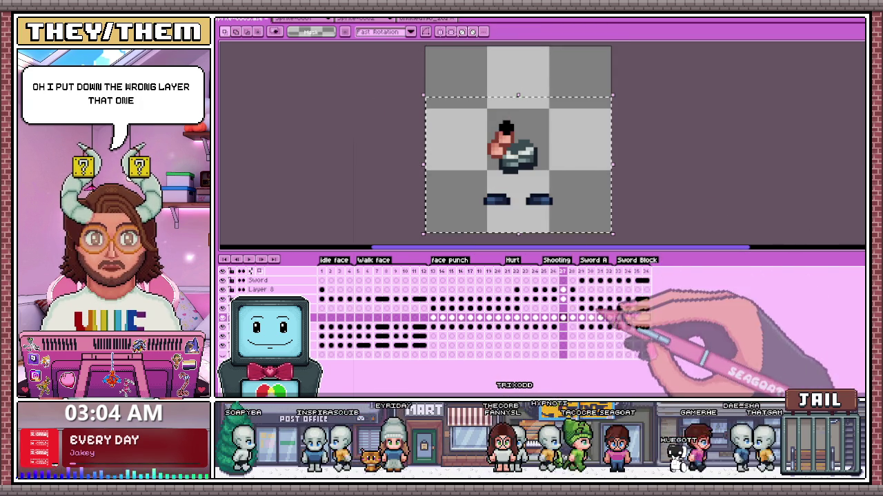
left_click(562, 327)
key("ctrl+d")
left_click(572, 327)
key("ctrl+v")
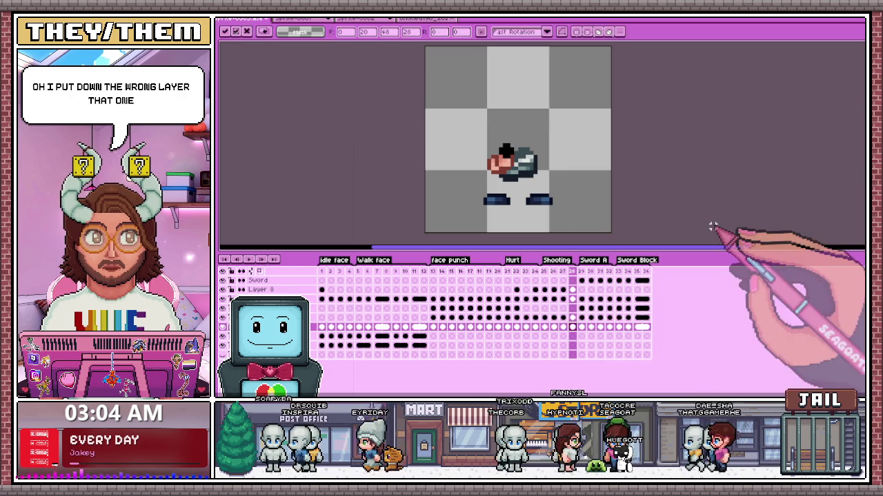
Step: Check earlier frames for reference and paste content onto frames 28 and 27 of the lower layer
left_click(526, 318)
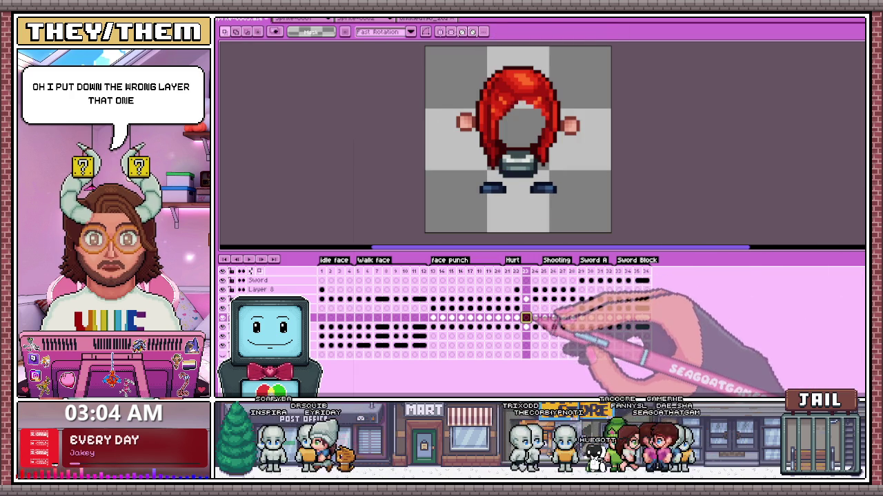
left_click(535, 318)
left_click(544, 318)
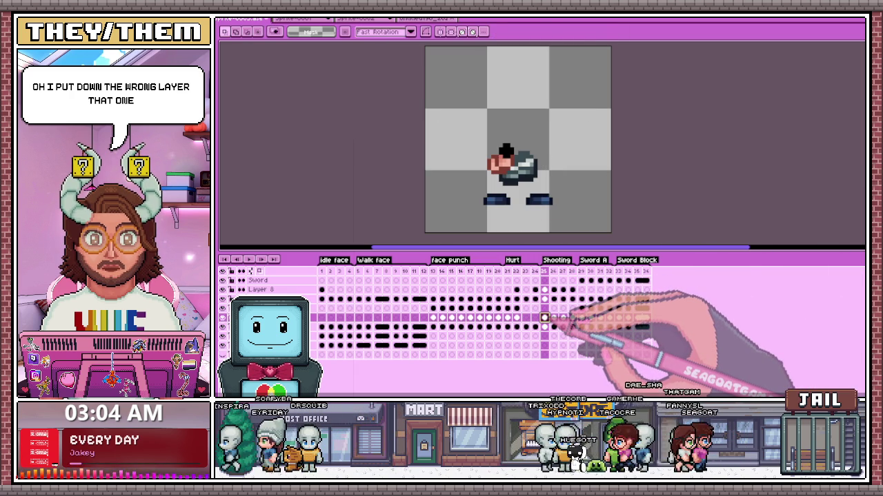
left_click(527, 318)
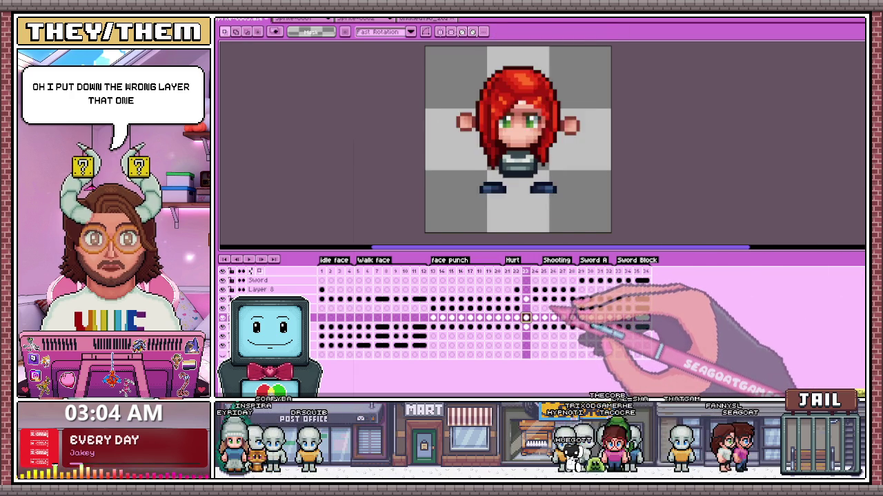
left_click(572, 327)
key("ctrl+v")
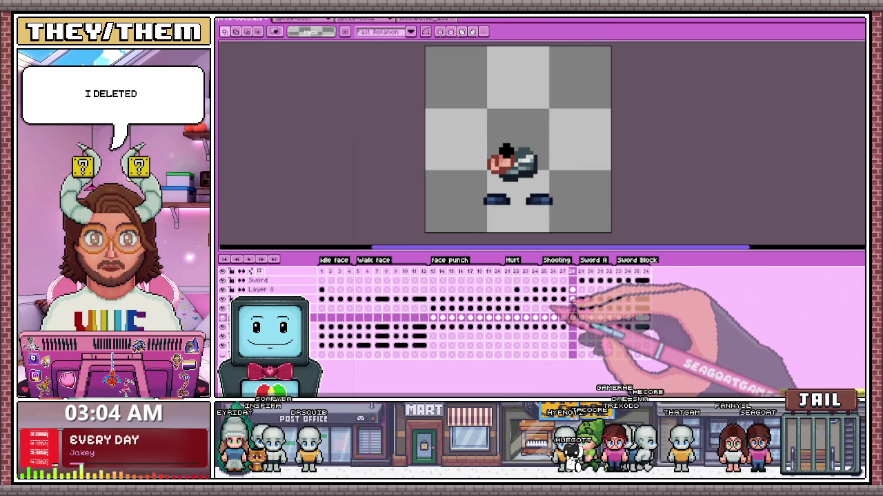
left_click(563, 327)
key("ctrl+v")
Step: Inspect the upper and lower layer cels on frames 25–28, then show frame 1
left_click(562, 318)
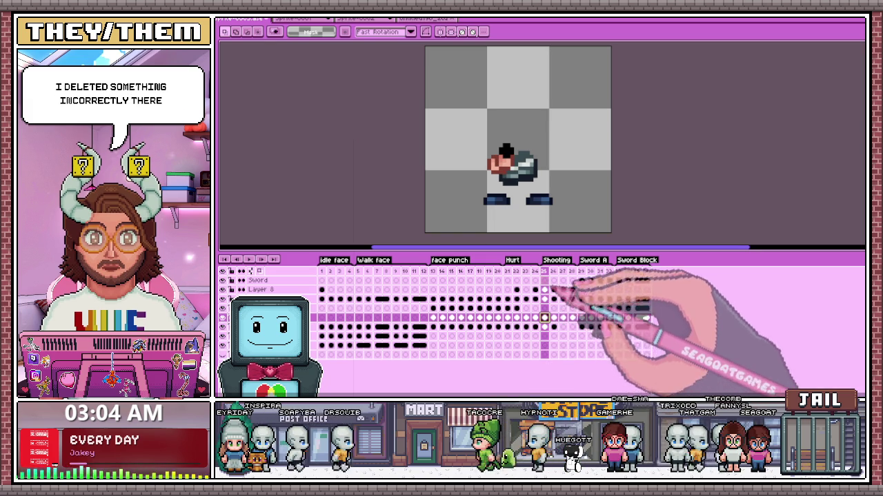
key("Right")
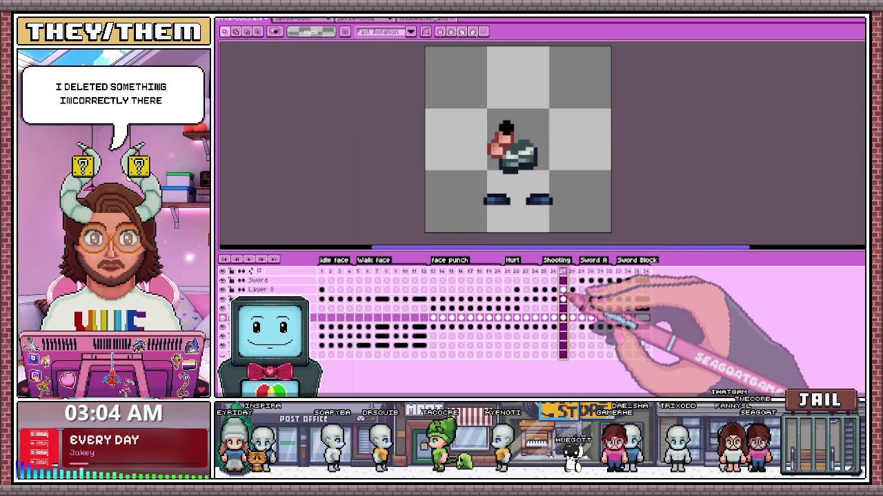
left_click(562, 327)
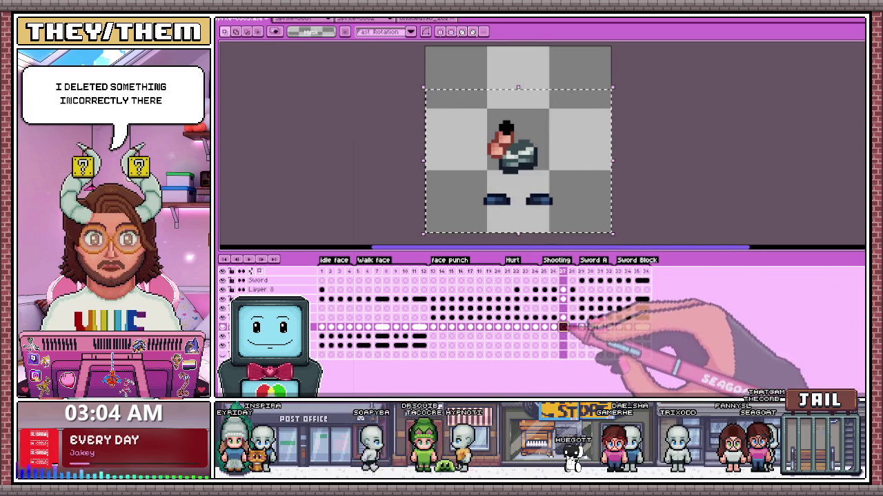
left_click(572, 317)
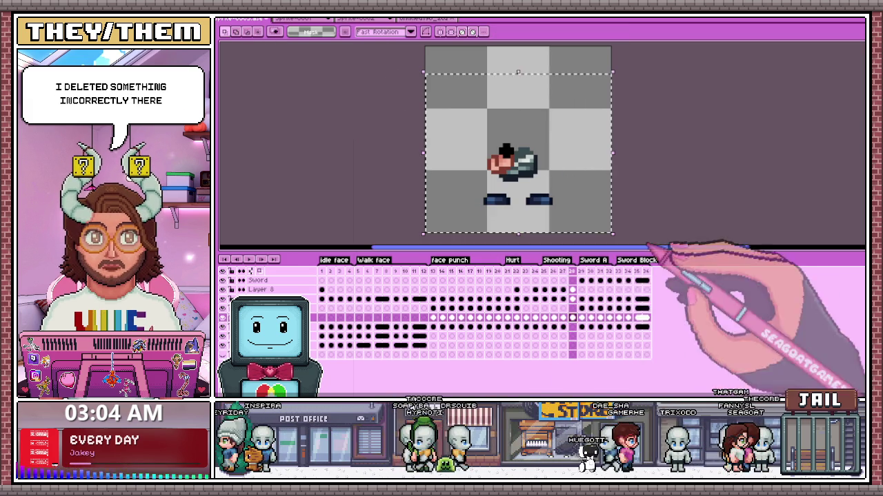
left_click(572, 327)
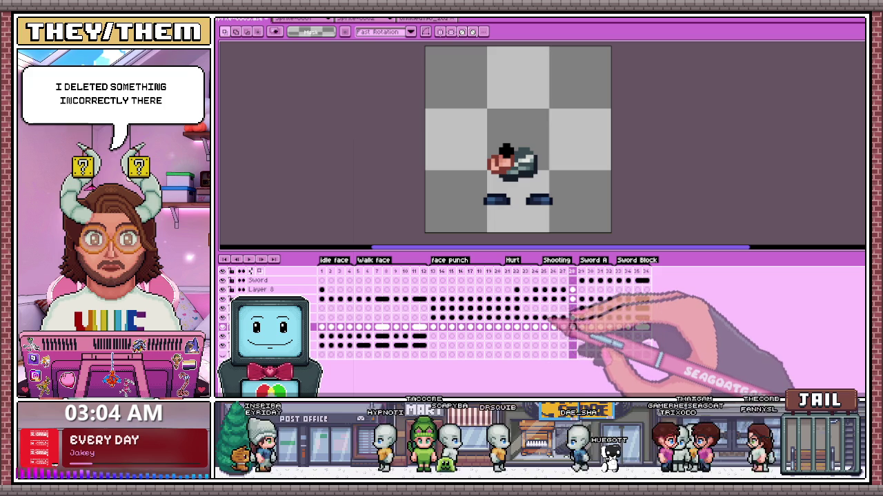
left_click(544, 318)
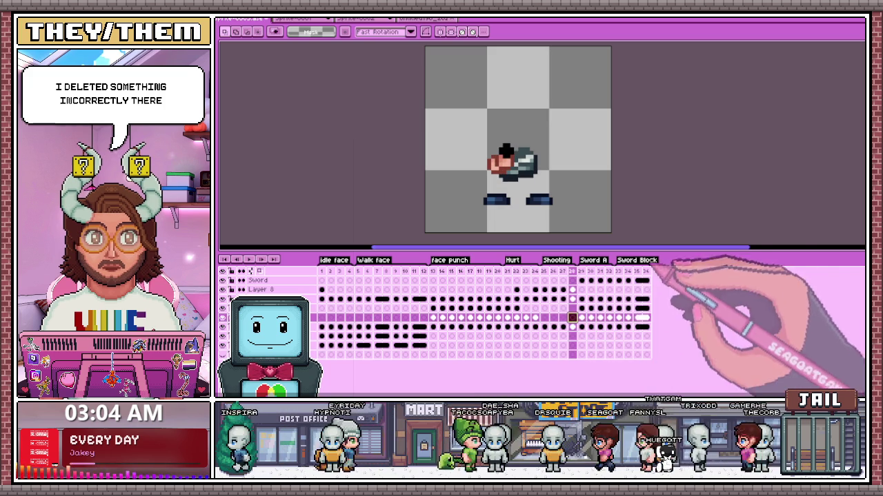
left_click(544, 271)
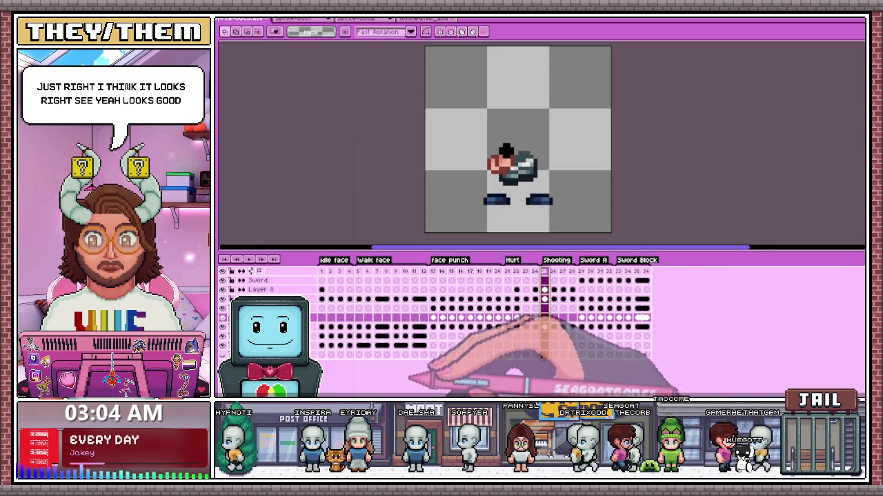
left_click(321, 346)
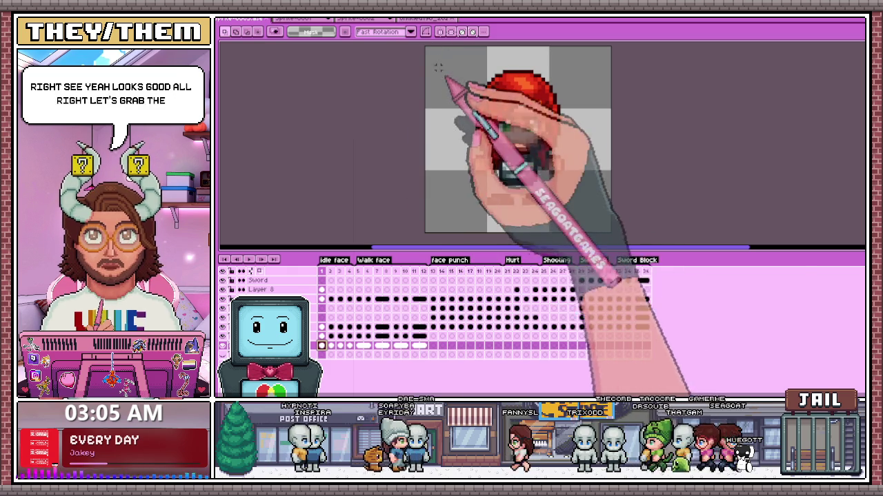
Step: Copy the head from frame 1 and paste it onto frame 25, nudged right and down
left_click_drag(380, 46, 641, 228)
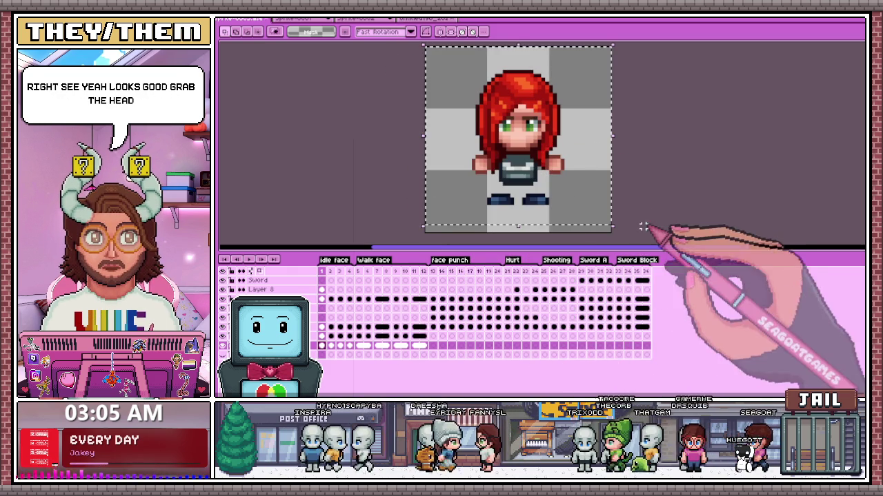
left_click(535, 318)
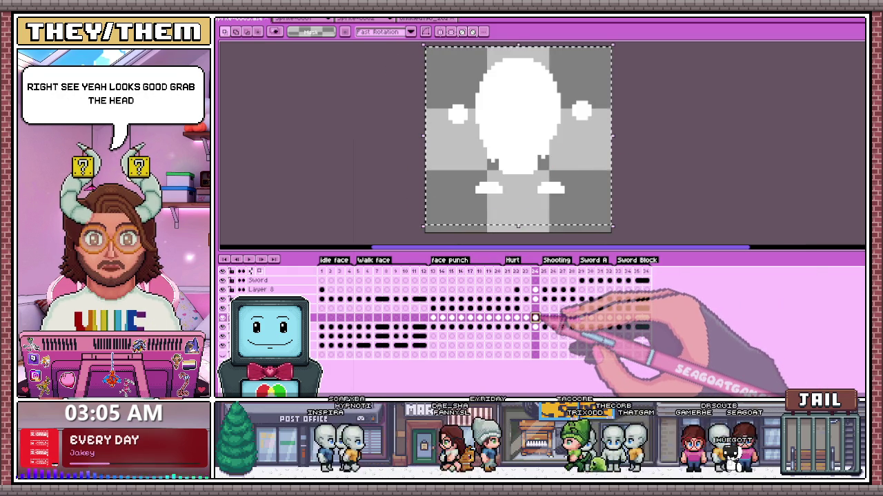
left_click(544, 318)
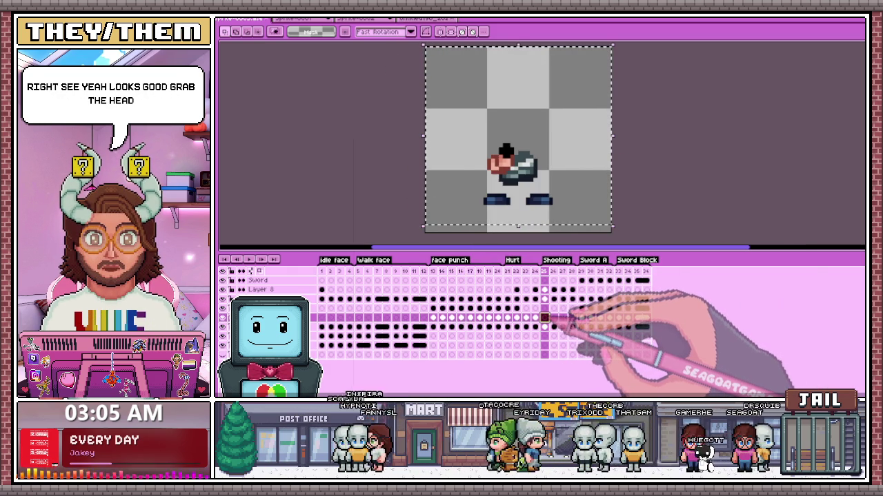
key("ctrl+v")
left_click_drag(508, 110, 513, 127)
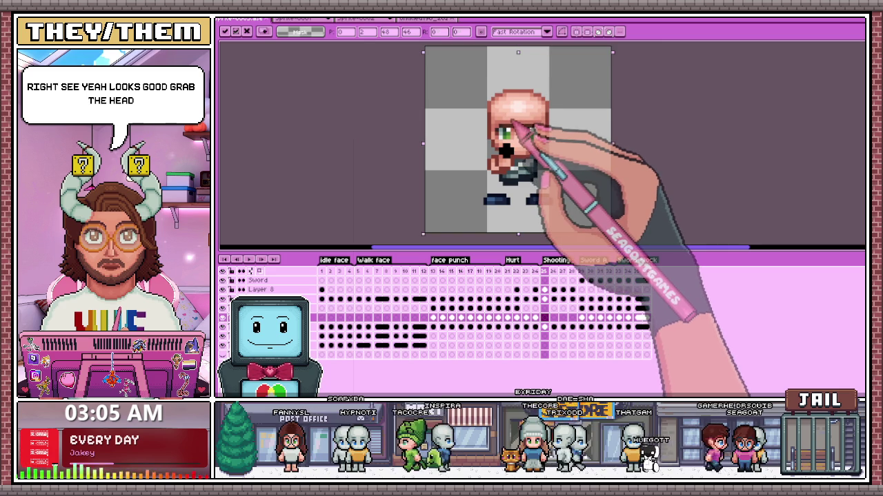
Step: Paste the head onto frame 26 and lower it about 10 pixels
left_click(553, 318)
key("ctrl+v")
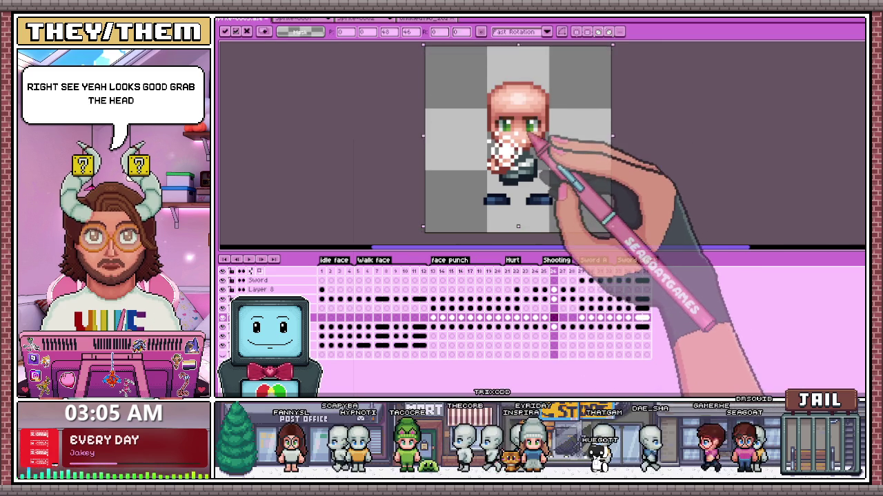
left_click_drag(535, 161, 533, 189)
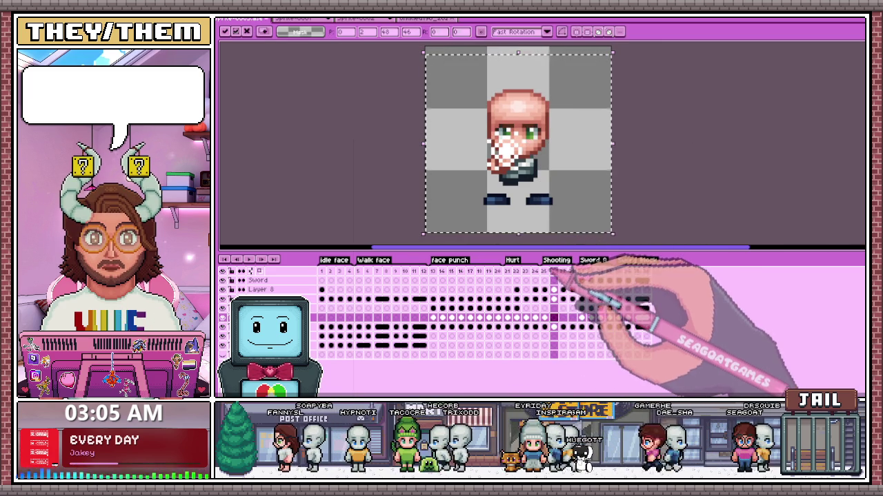
left_click(554, 271)
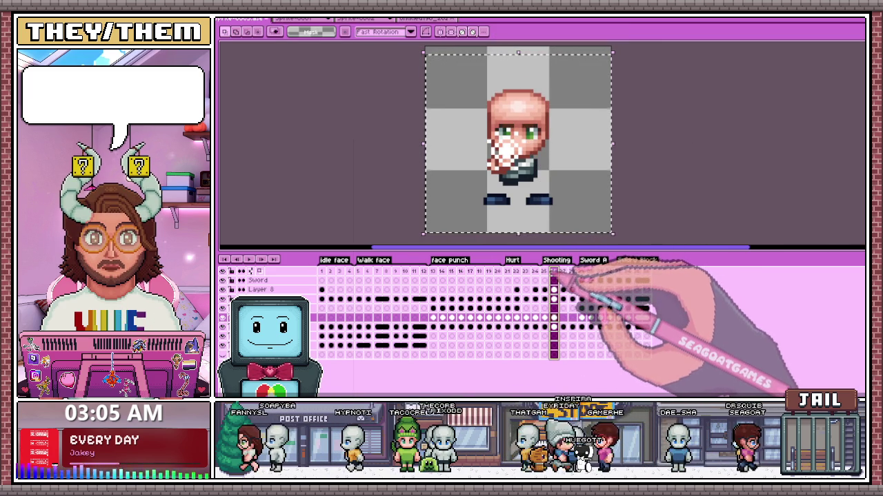
Step: Paste the head onto frame 27 and raise it a few pixels
left_click(562, 271)
key("ctrl+v")
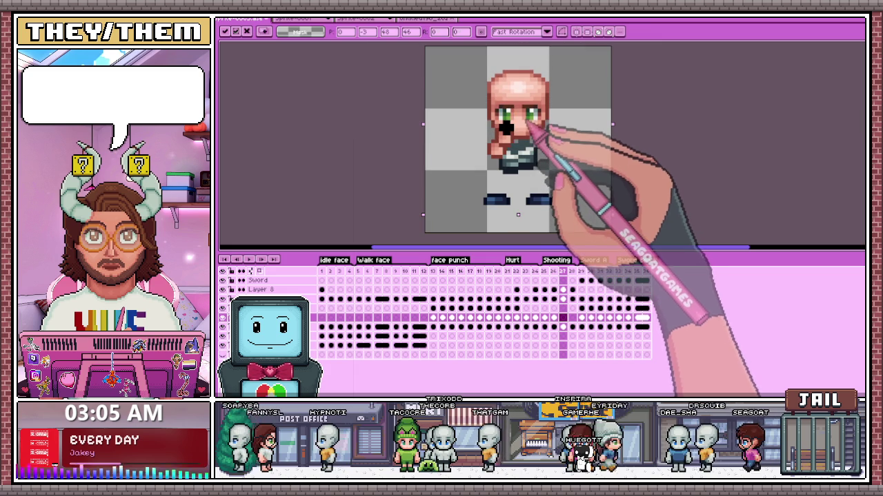
left_click_drag(530, 126, 528, 121)
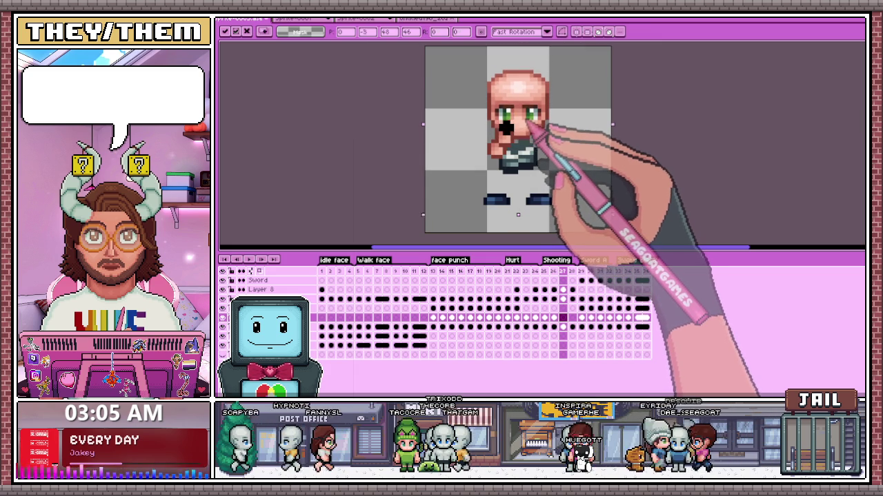
left_click(571, 317)
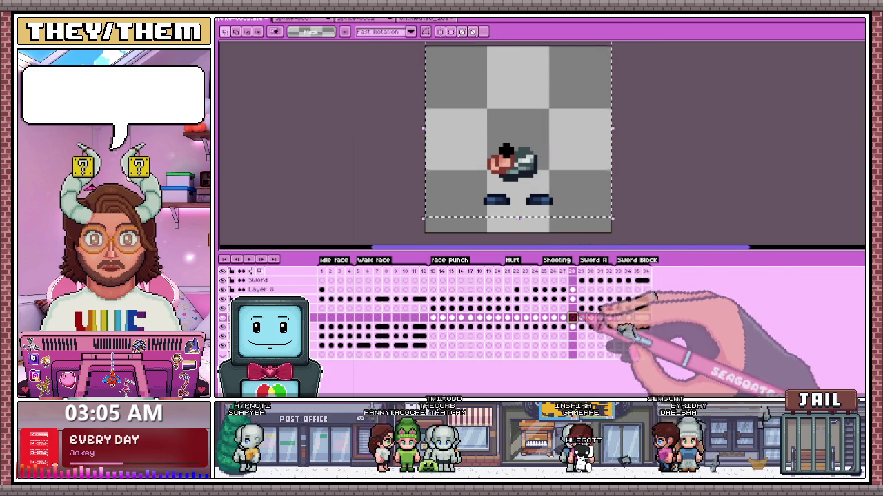